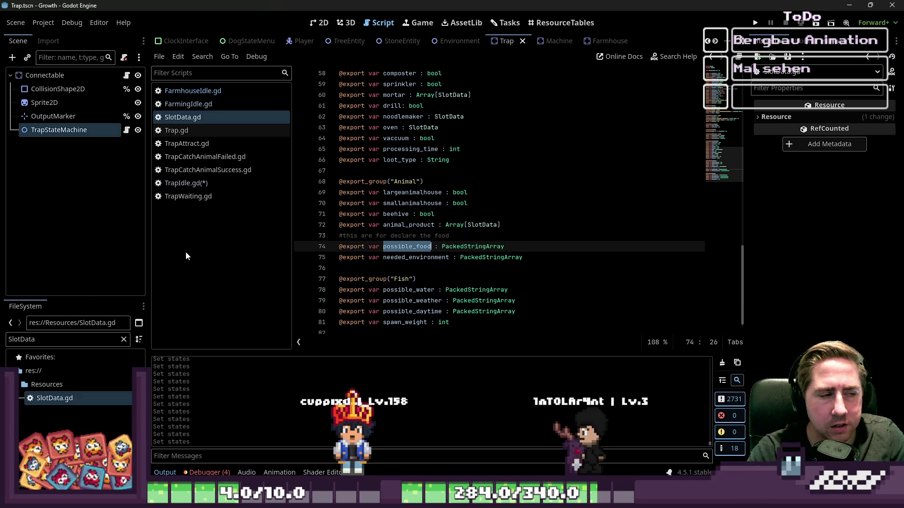
Open TrapIdle.gd in the script editor, then switch to the AssetLib view.
left_click(216, 186)
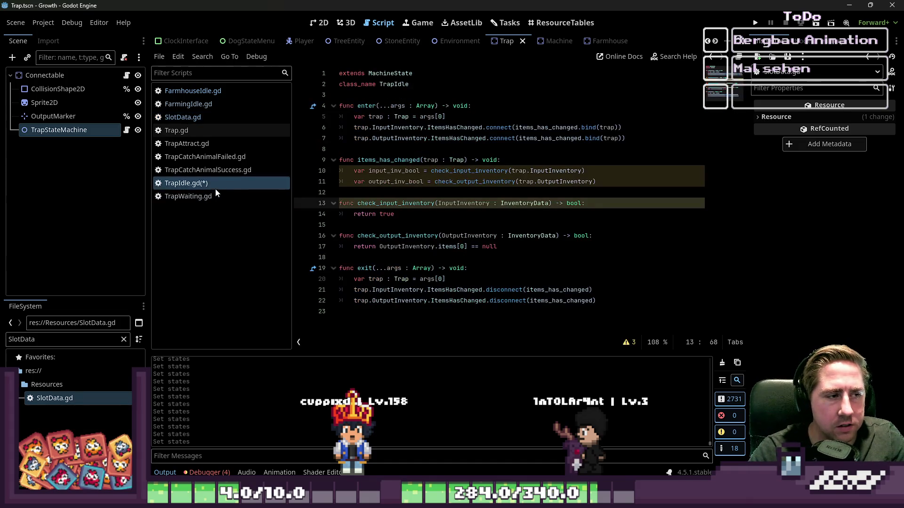
left_click(450, 27)
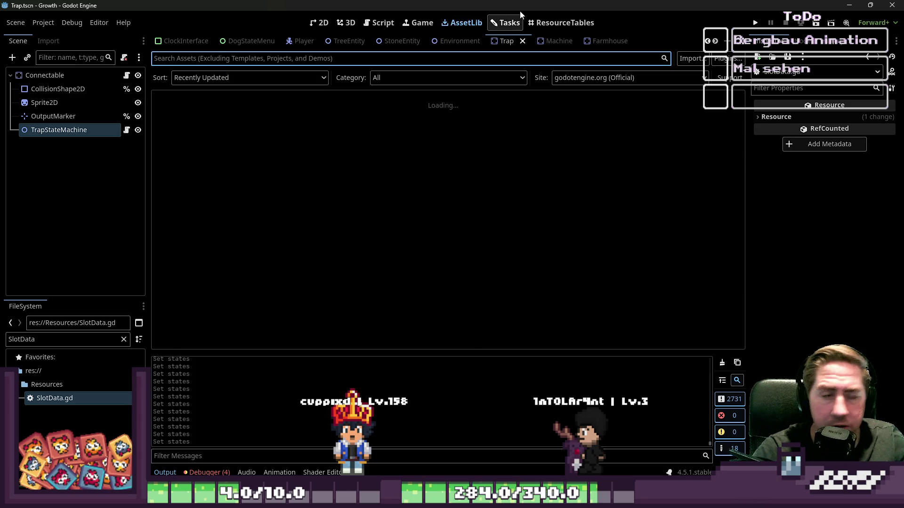
left_click(509, 25)
left_click(548, 23)
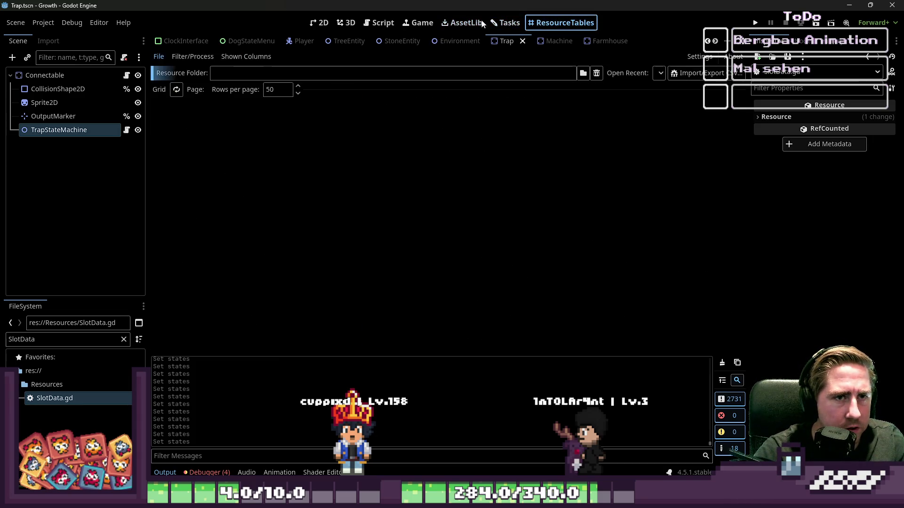
left_click(463, 23)
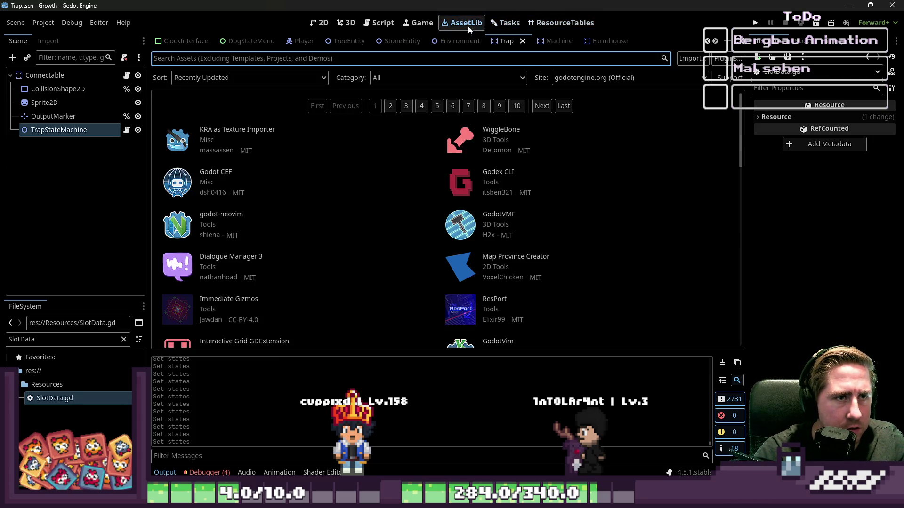
left_click(214, 134)
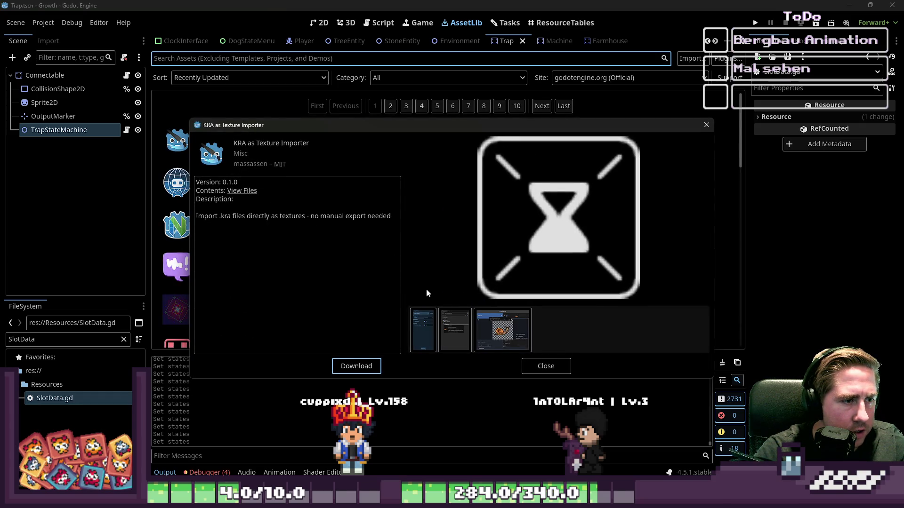
left_click(432, 327)
left_click(487, 337)
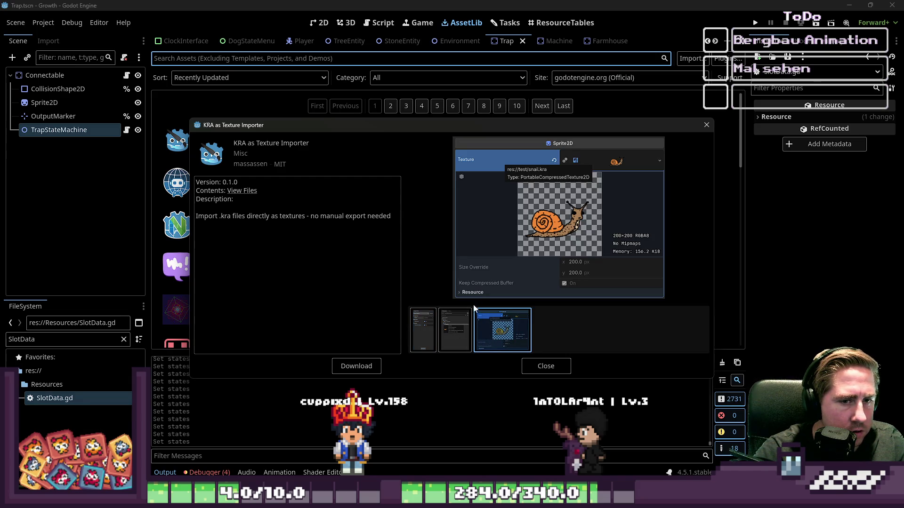
left_click(444, 337)
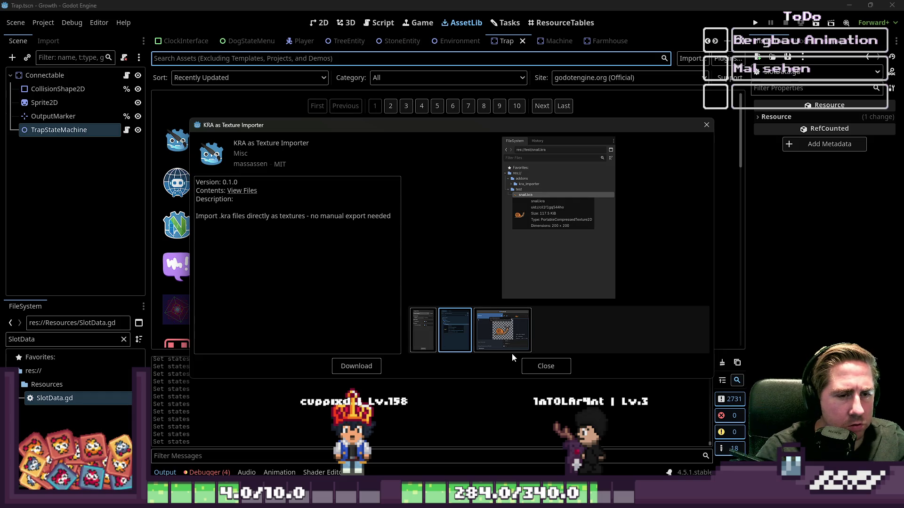
left_click(550, 367)
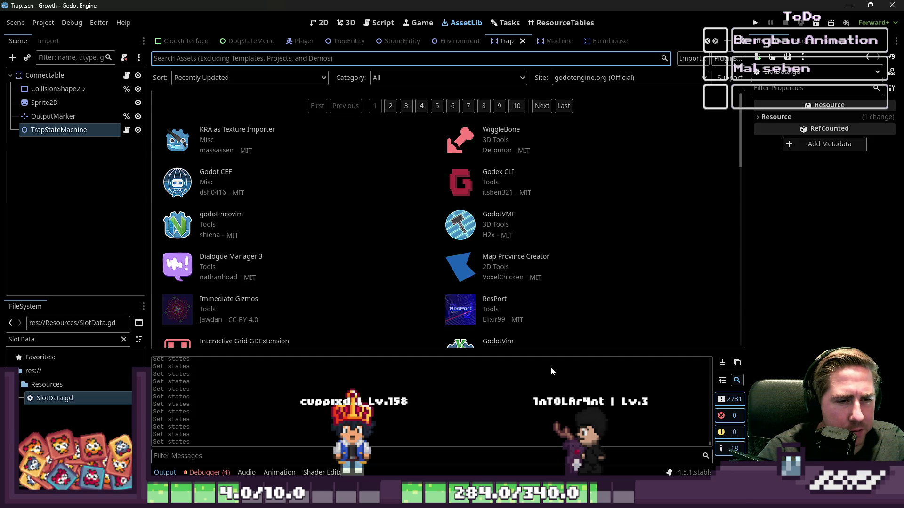
scroll(524, 179, "down", 1)
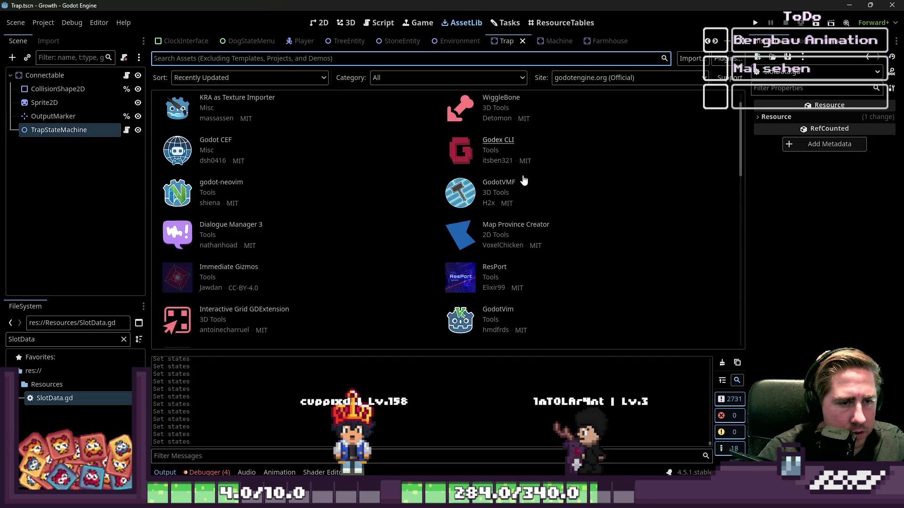
left_click(508, 225)
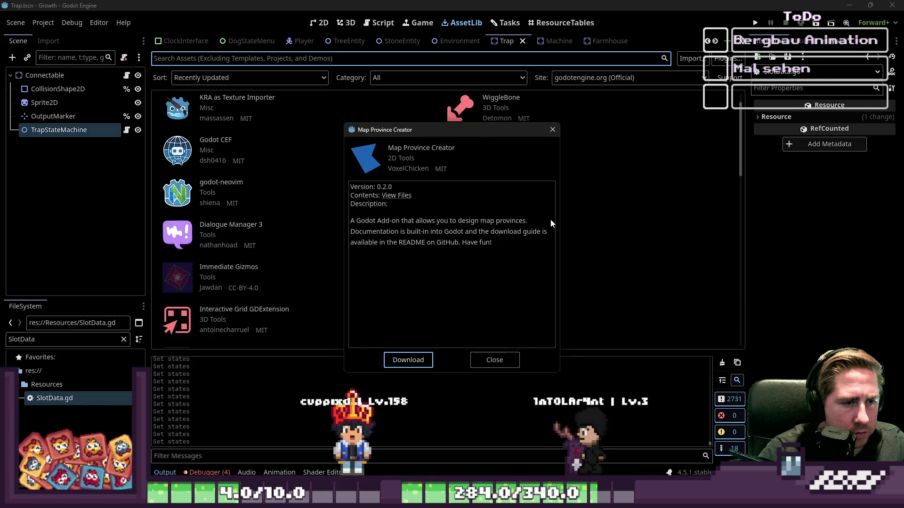
left_click(492, 360)
scroll(389, 115, "down", 1)
scroll(393, 175, "down", 1)
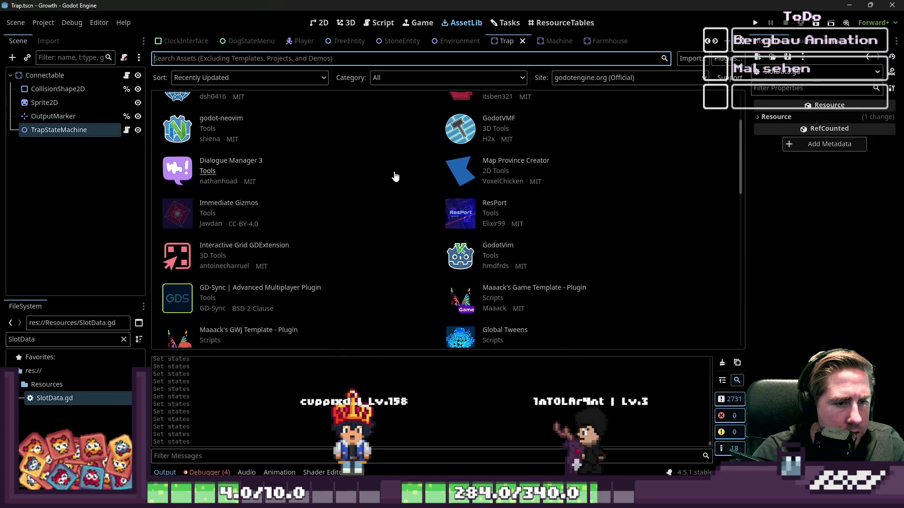
left_click(497, 286)
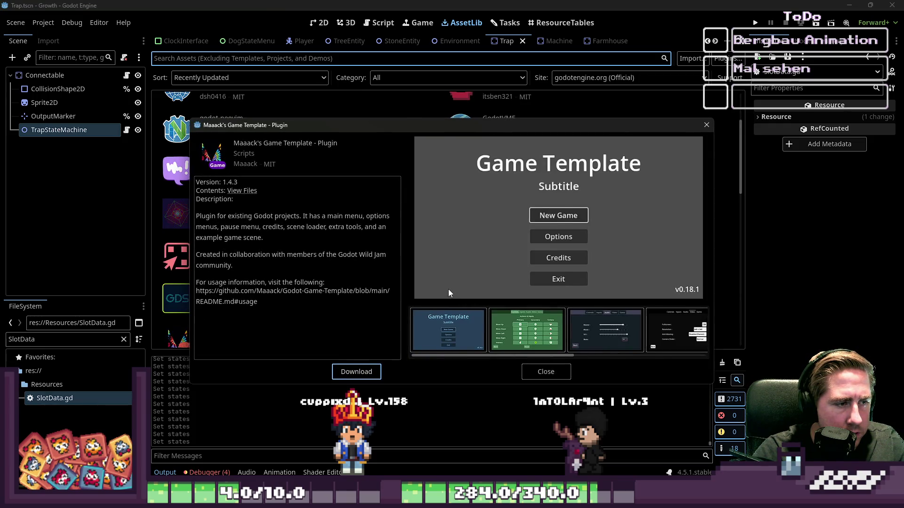
left_click(519, 329)
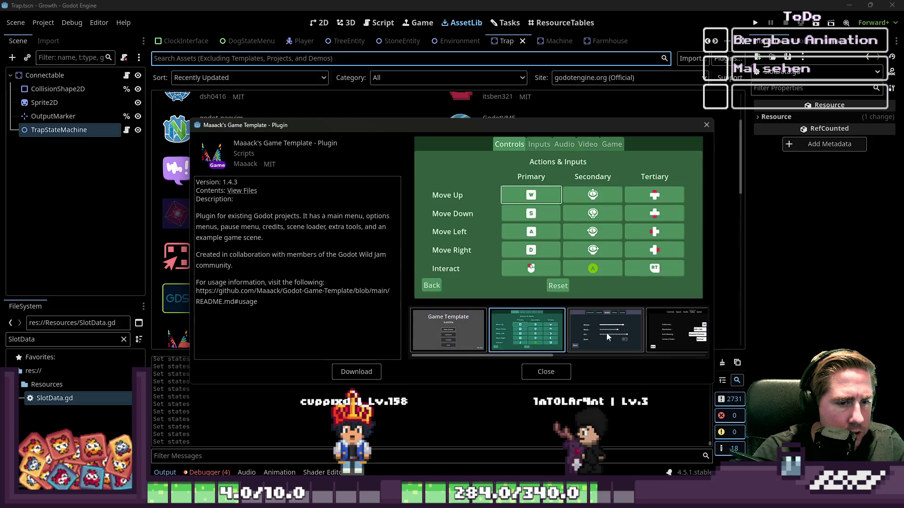
left_click(606, 333)
left_click(672, 332)
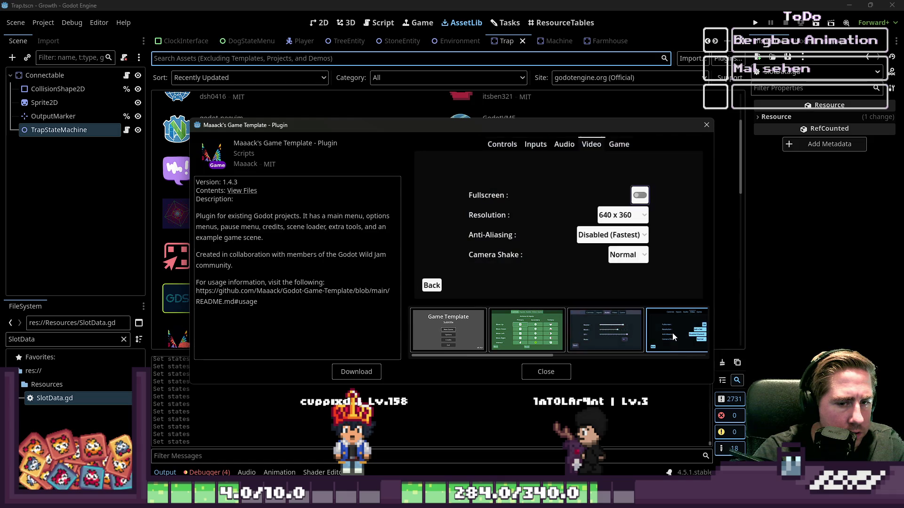
scroll(672, 332, "down", 5)
scroll(671, 337, "down", 3)
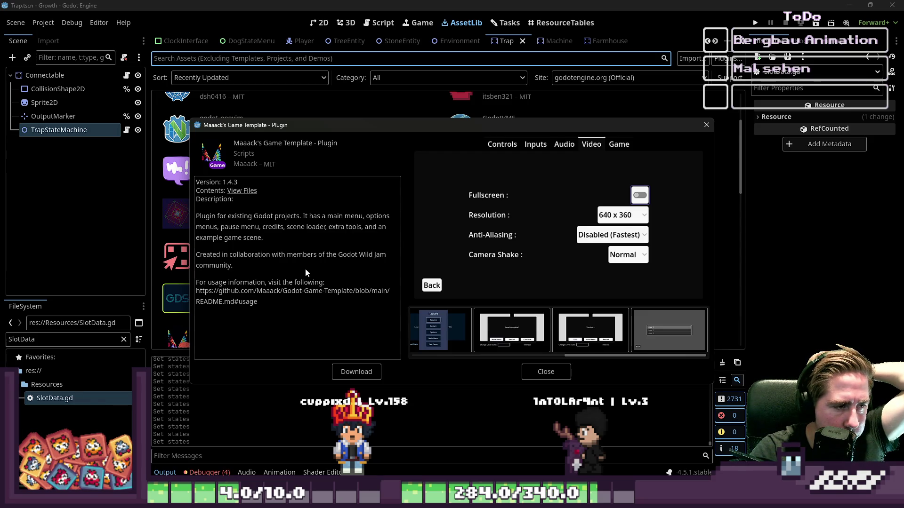
left_click(494, 325)
left_click(583, 338)
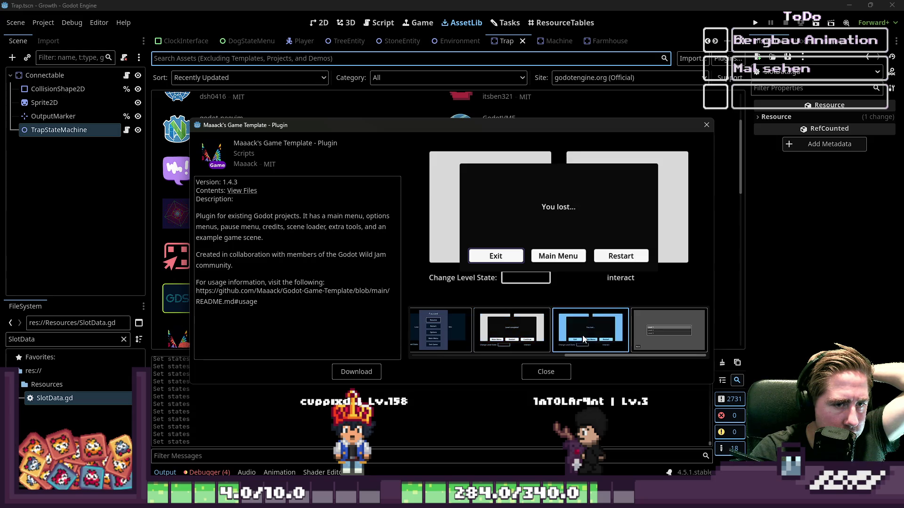
left_click(671, 333)
left_click(513, 329)
scroll(443, 329, "up", 3)
scroll(442, 328, "up", 5)
left_click(473, 329)
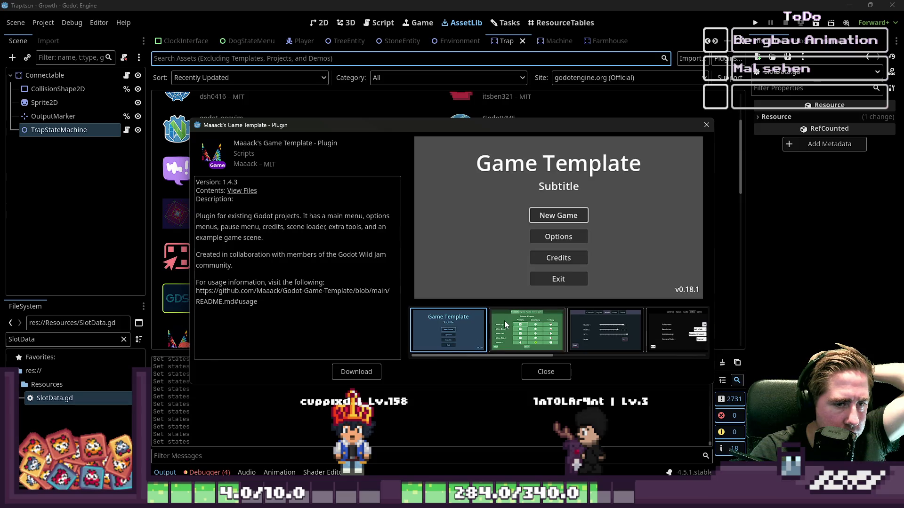
left_click(504, 320)
left_click(582, 334)
left_click(518, 330)
left_click(473, 332)
left_click(526, 328)
left_click(475, 329)
left_click(527, 330)
left_click(579, 330)
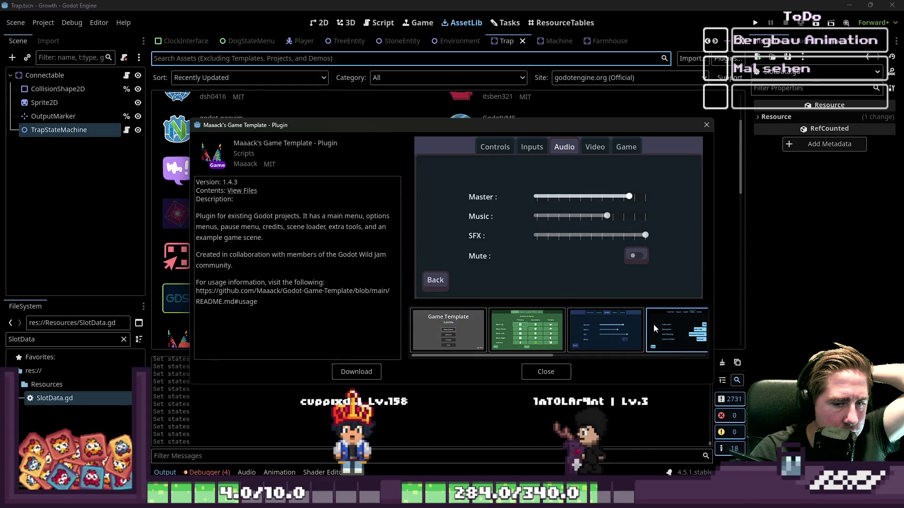
left_click(654, 325)
left_click(544, 372)
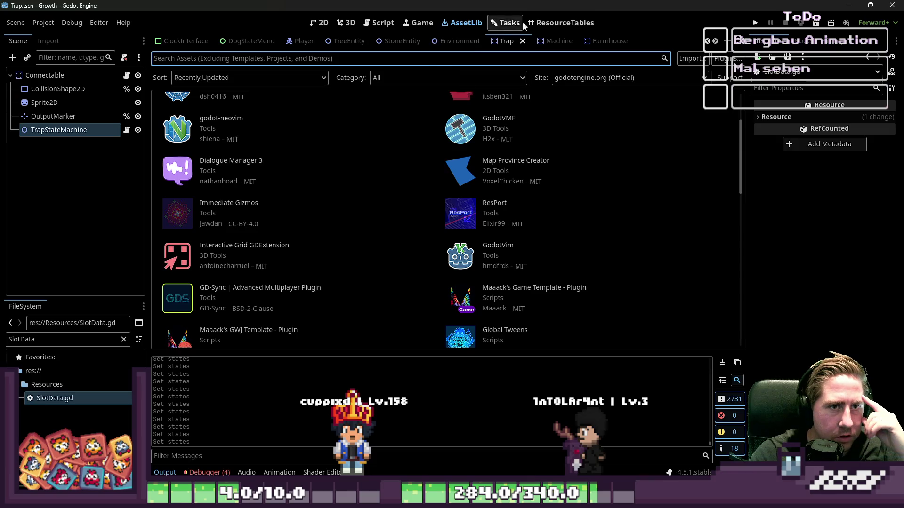
Open the Task Details of the 'Tiere fangen Funktion' card on the Tasks board.
left_click(560, 24)
left_click(464, 26)
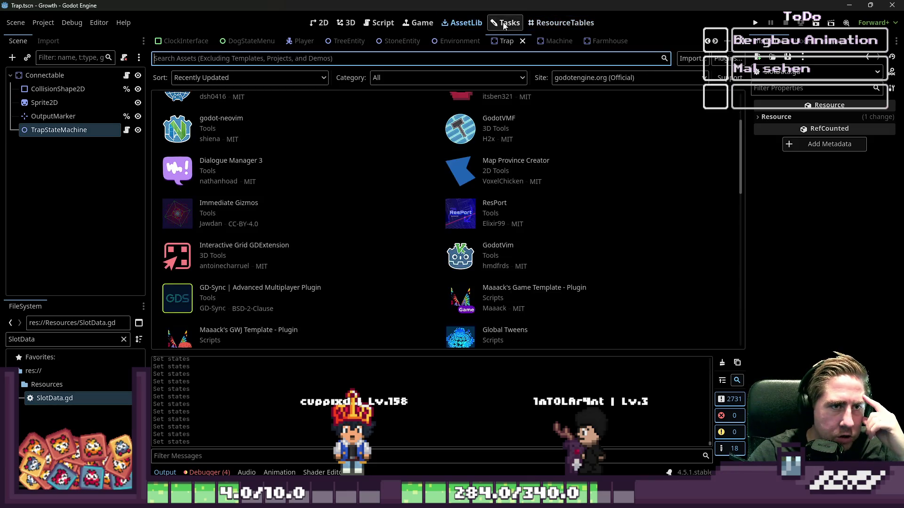
left_click(505, 23)
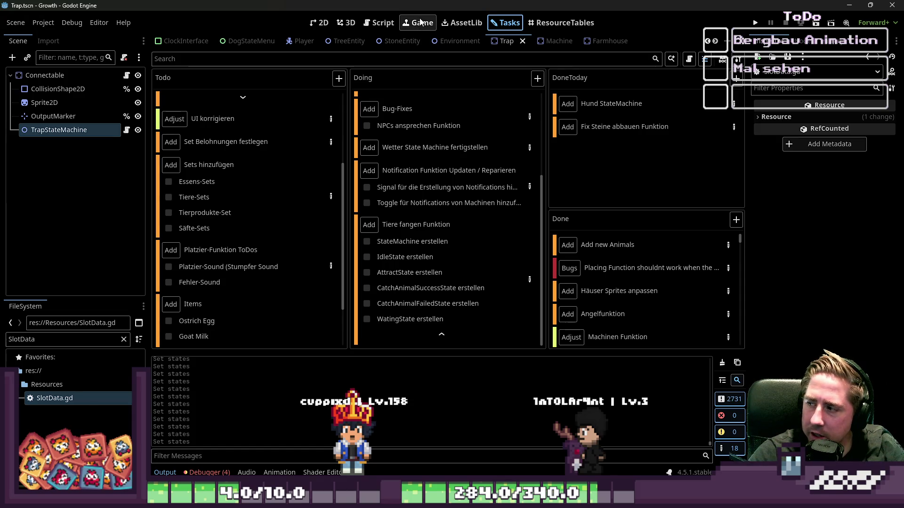
left_click(532, 23)
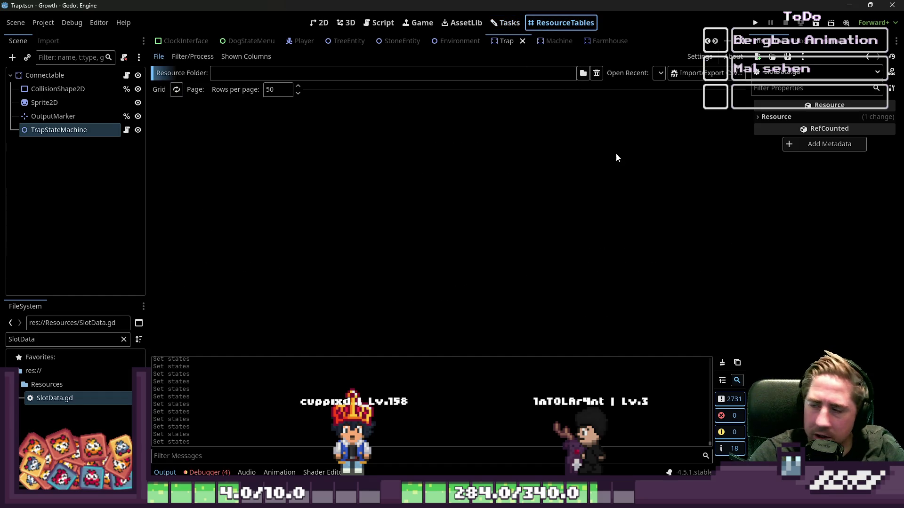
left_click(505, 23)
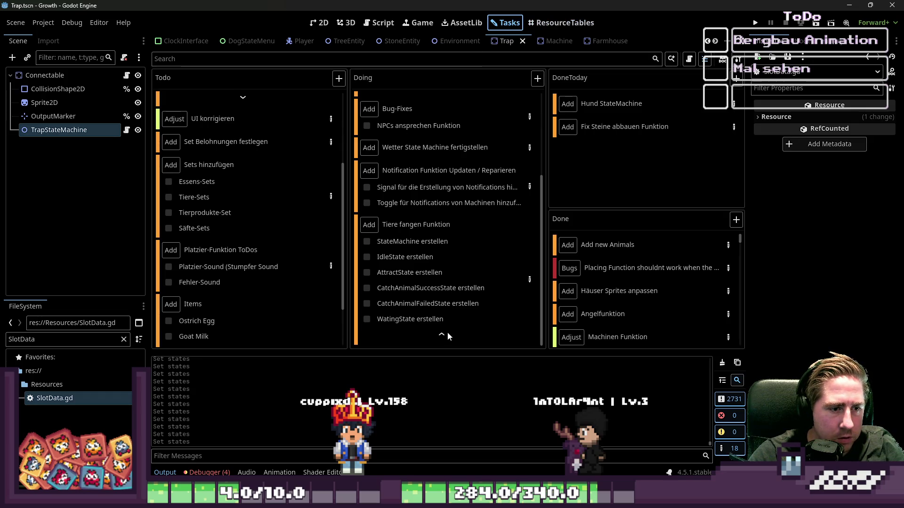
left_click(530, 279)
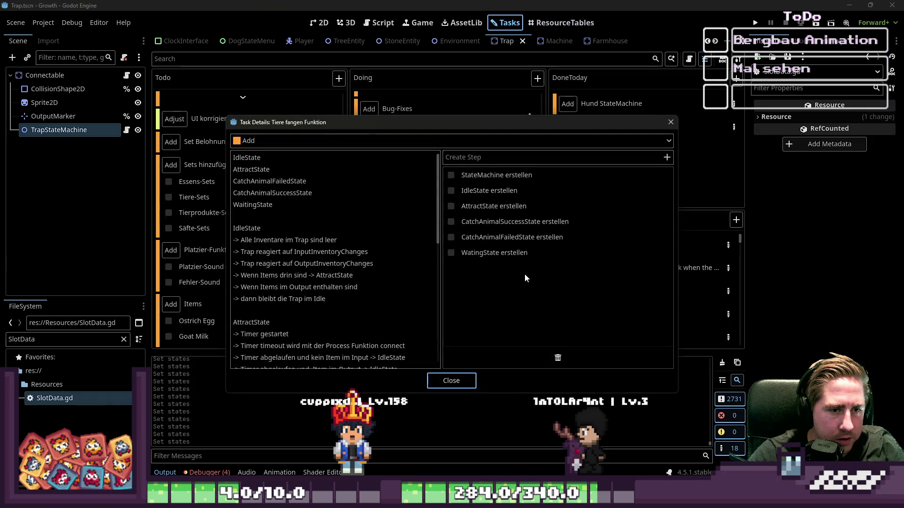
Add the note line '-> Timer abgelaufen und Item im Input kann kein Tier fangen'.
scroll(346, 264, "down", 5)
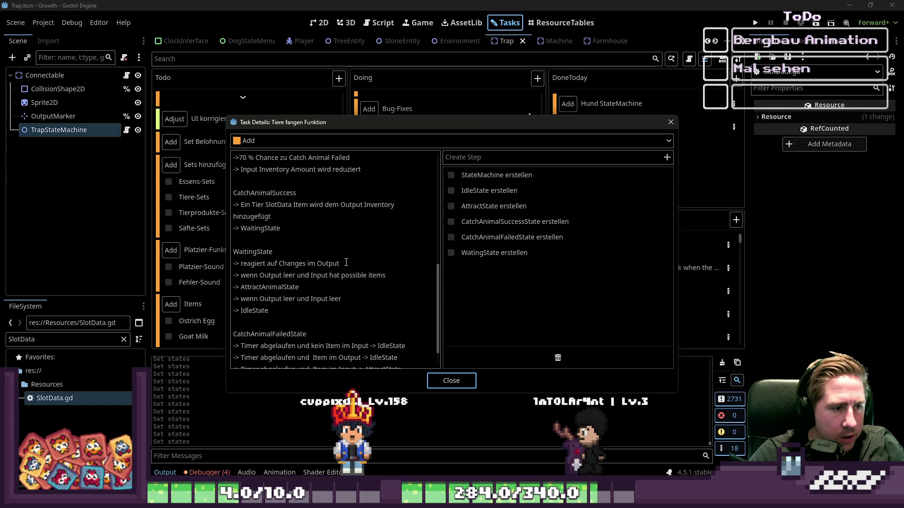
left_click(295, 312)
scroll(296, 312, "up", 5)
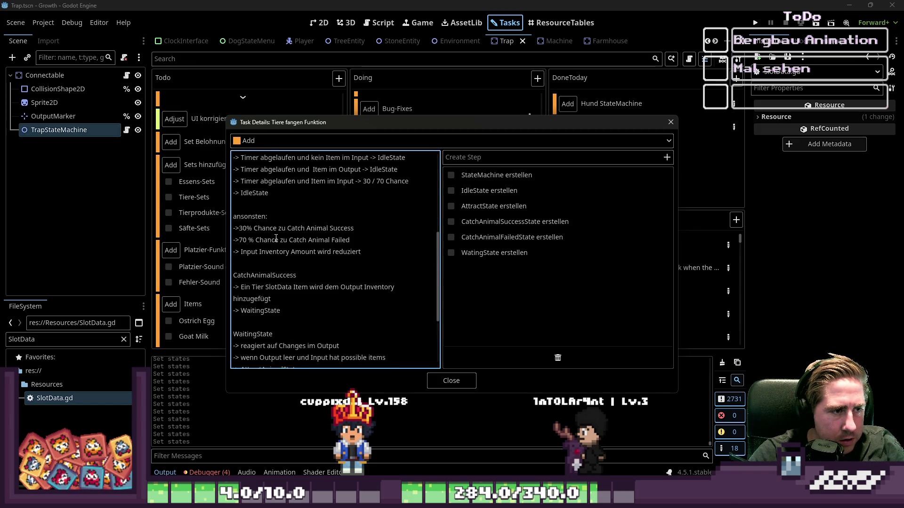
left_click(297, 202)
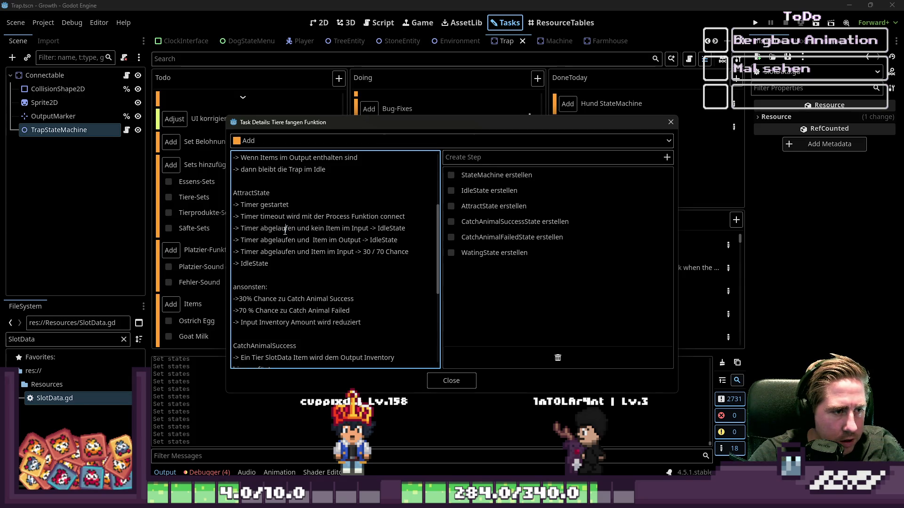
left_click(407, 228)
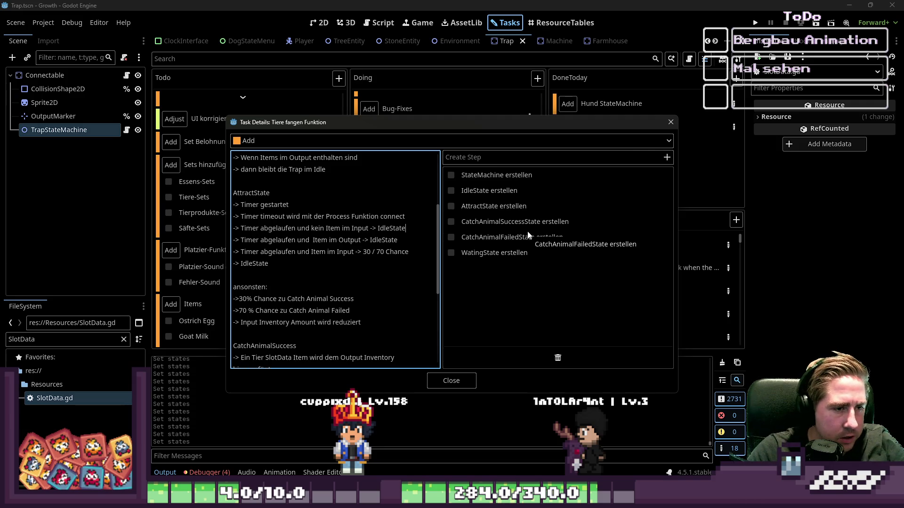
key("Return")
type("-> Timer abgelaufen und Item im P")
type("nput k")
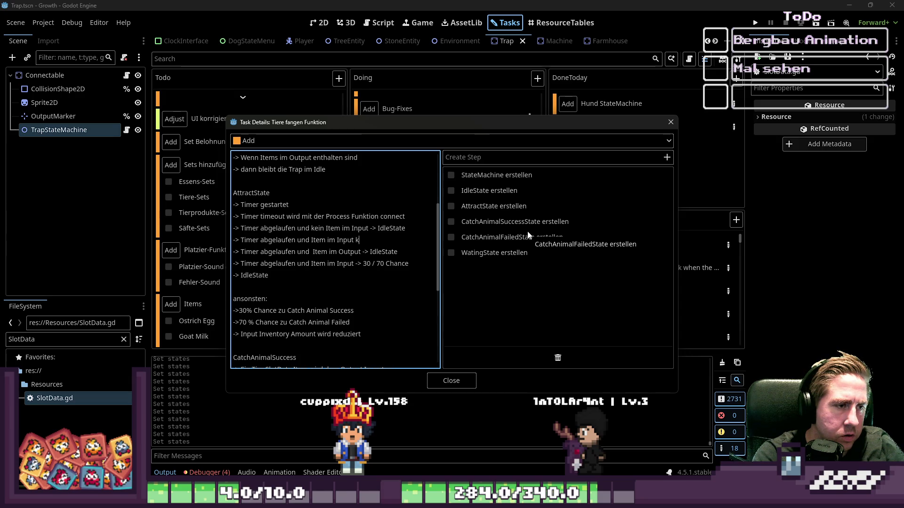
key("ctrl+shift+Left")
key("ctrl+shift+Left")
key("ctrl+shift+Left")
key("ctrl+Right")
key("BackSpace")
type("hat kein Tier ")
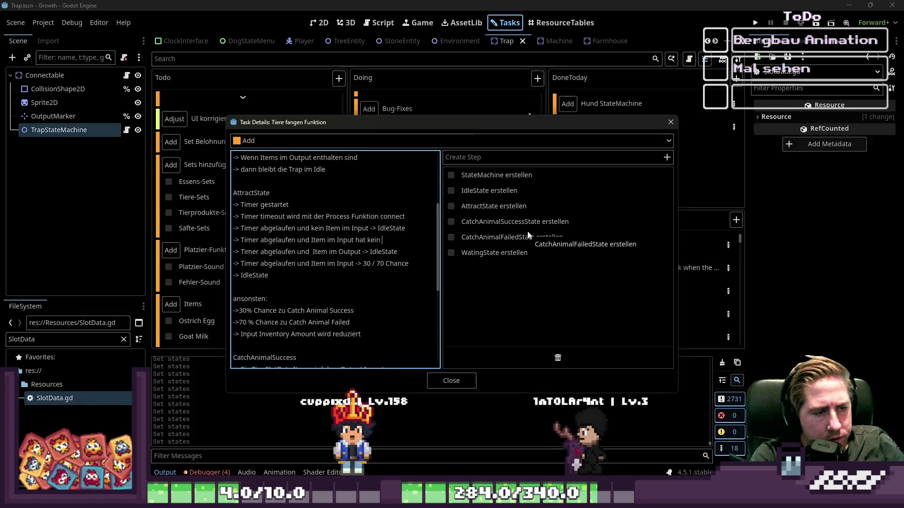
type("als")
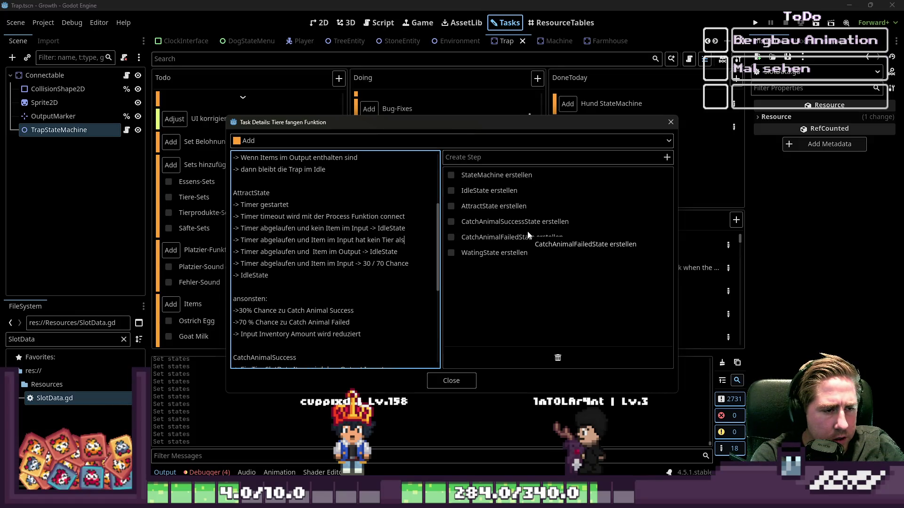
key("BackSpace")
key("BackSpace")
key("BackSpace")
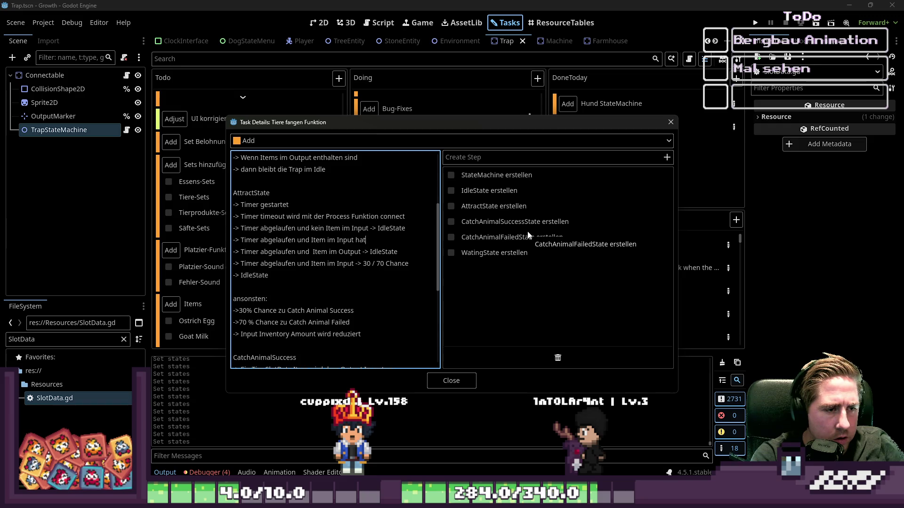
key("BackSpace")
key("BackSpace")
key("BackSpace")
type("kann kein Tier fangen")
Remove the stray '-> Time' and '-> Idle State' lines below the note, then close Task Details.
key("Return")
type("-> Time")
key("BackSpace")
key("BackSpace")
key("BackSpace")
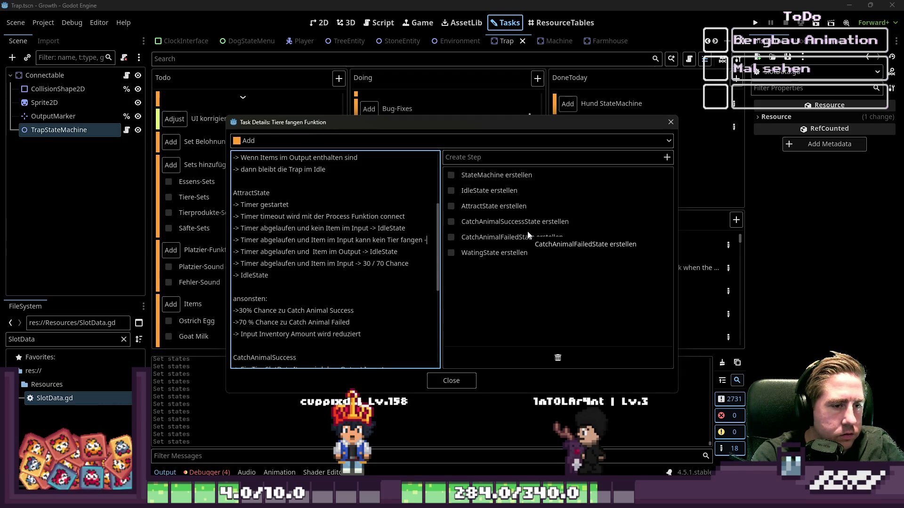
key("Return")
type("-> Idle State")
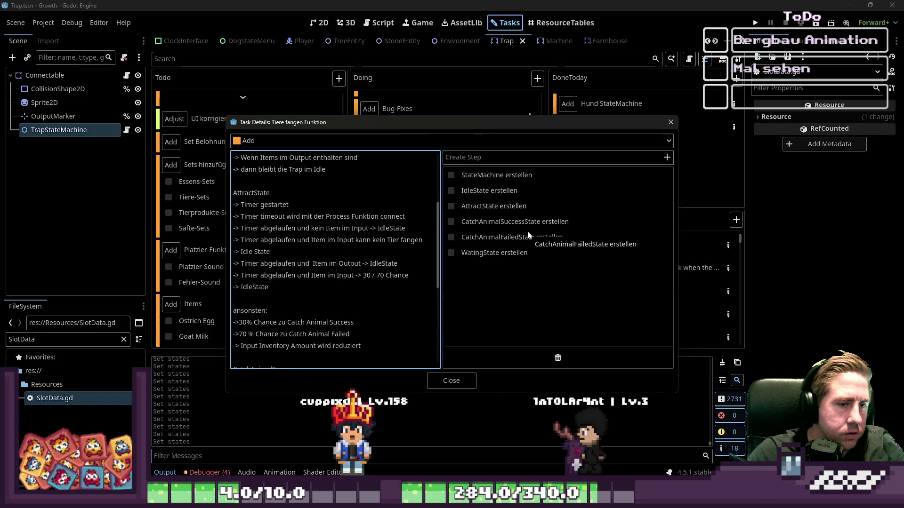
left_click_drag(444, 252, 548, 252)
key("Return")
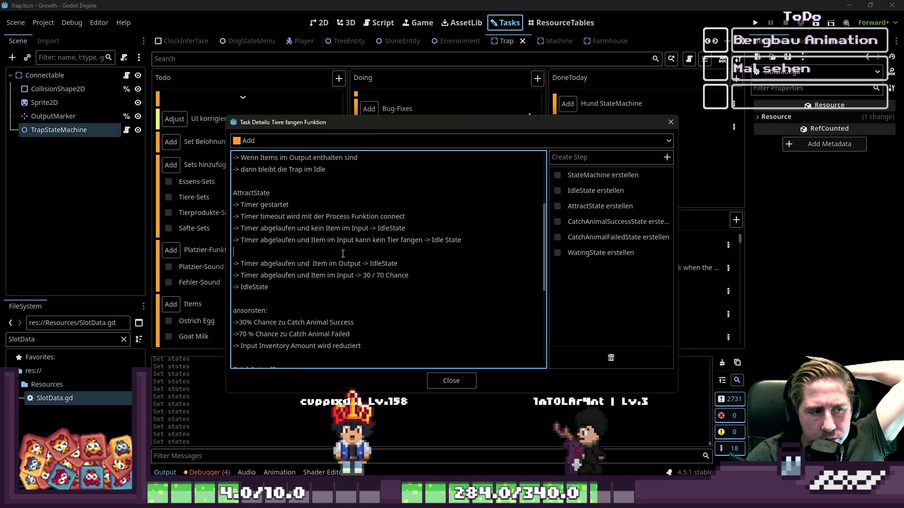
key("BackSpace")
key("BackSpace")
key("BackSpace")
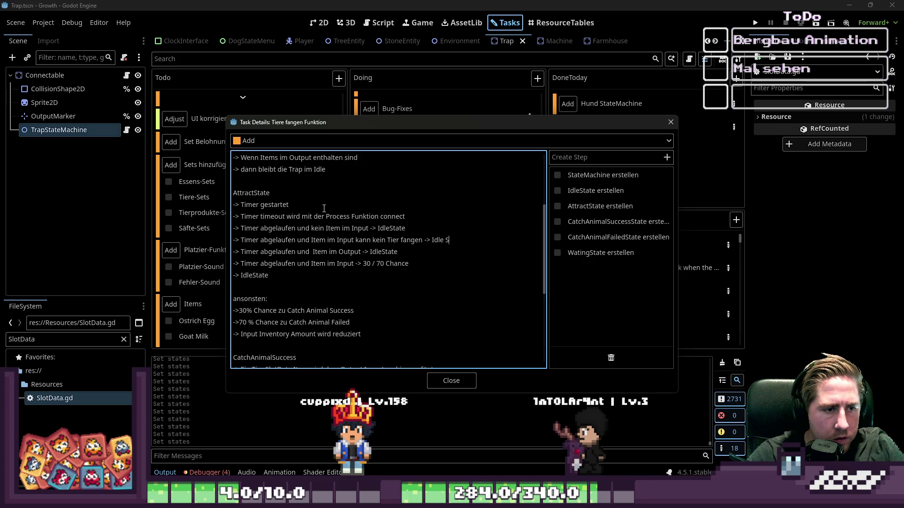
key("Return")
type("-> Time")
key("BackSpace")
key("BackSpace")
key("BackSpace")
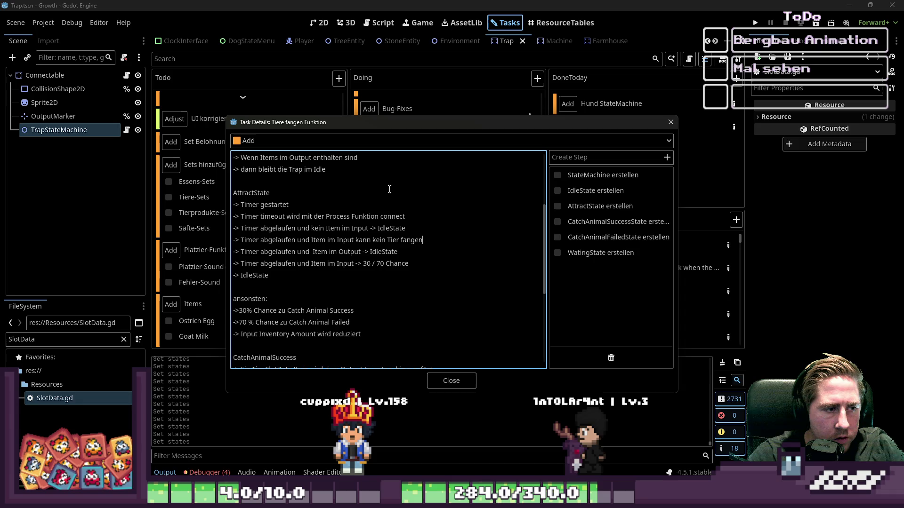
left_click(458, 380)
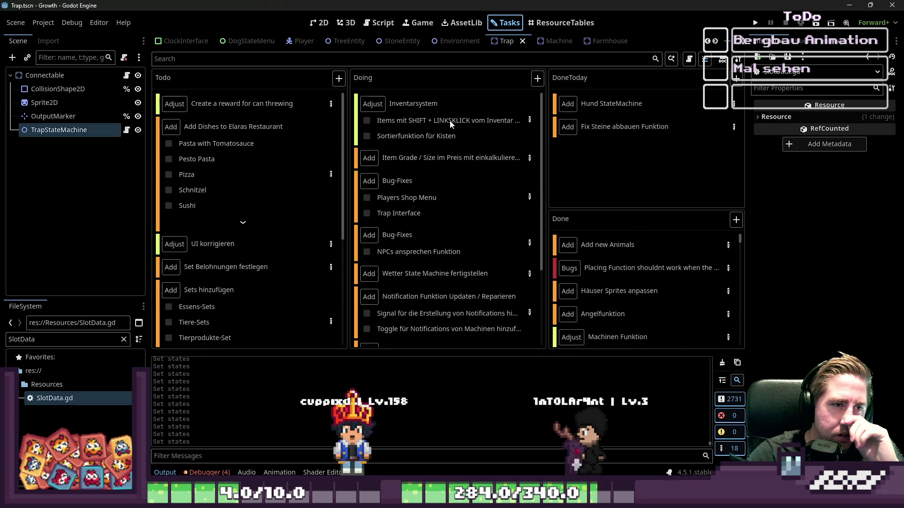
Open TrapIdle.gd at the end of line 14, then switch to the Trap scene's 2D view.
left_click(377, 26)
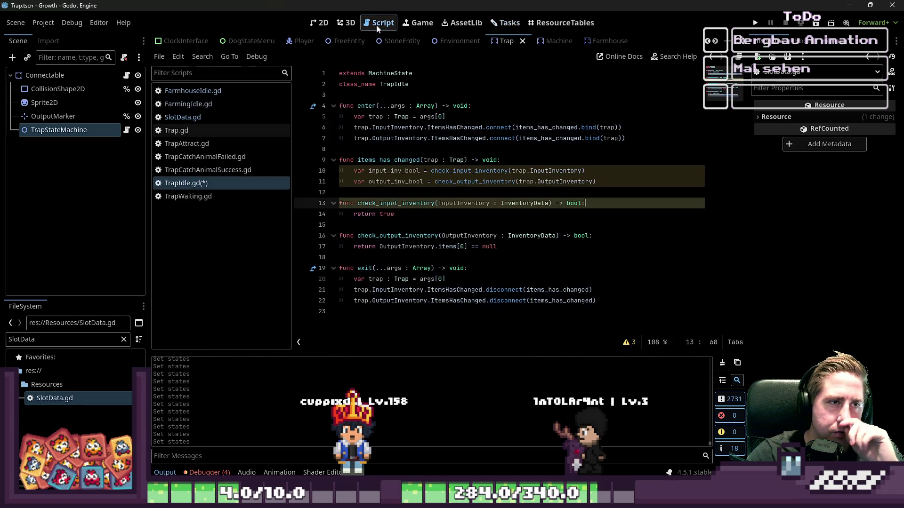
left_click(399, 214)
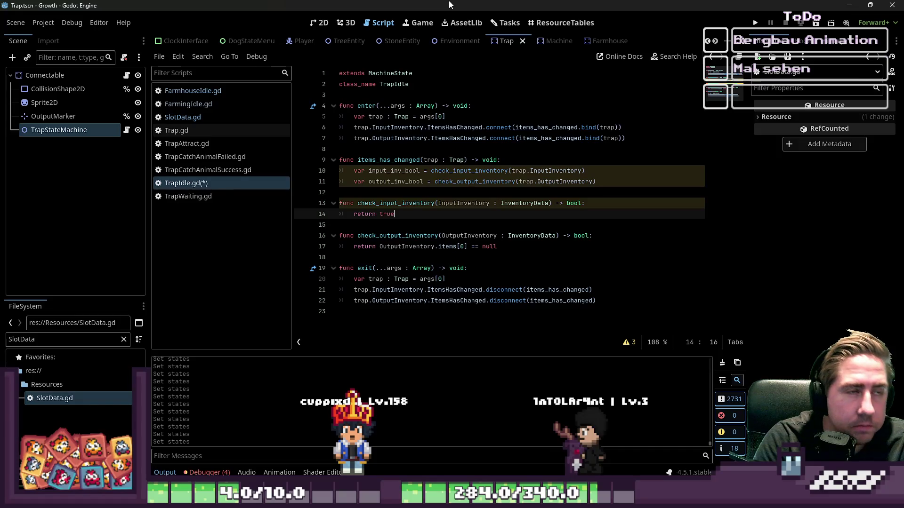
left_click(318, 23)
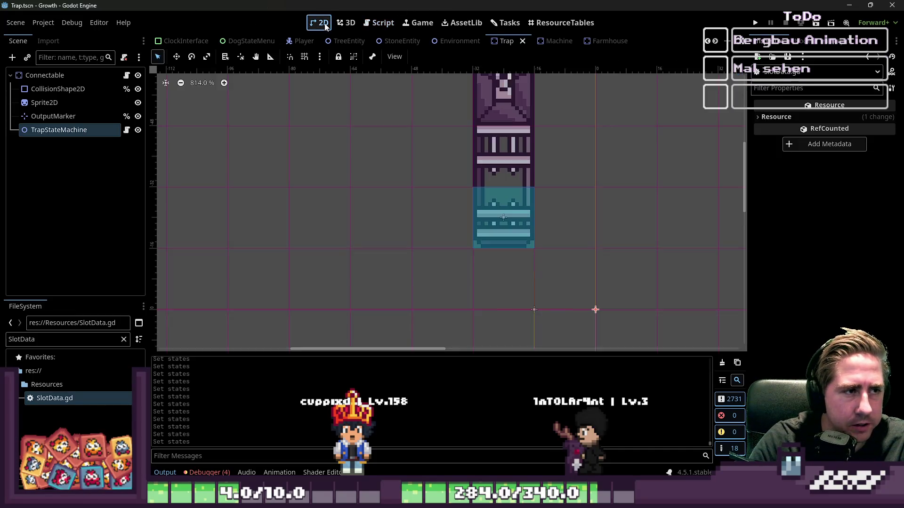
Zoom in and out on the trap sprite, then return to the Tasks board.
scroll(503, 216, "up", 3)
scroll(462, 224, "down", 3)
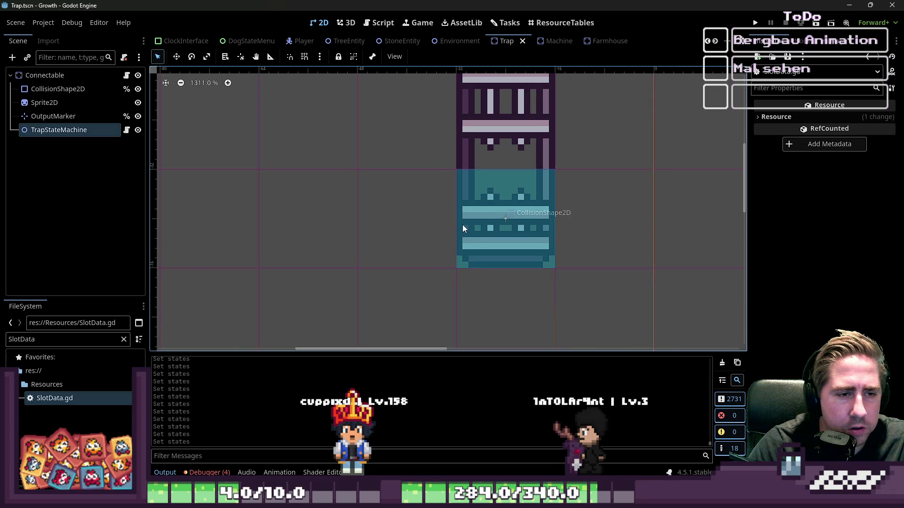
scroll(504, 184, "down", 2)
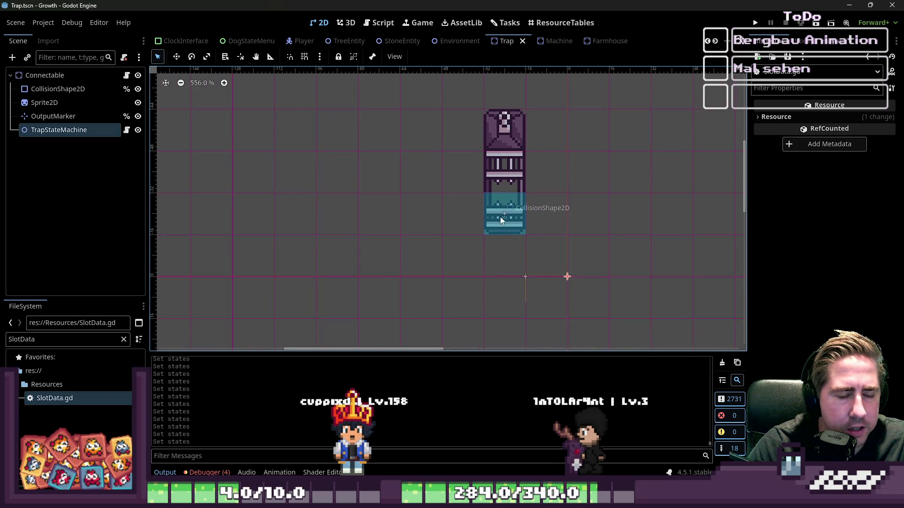
scroll(503, 190, "up", 3)
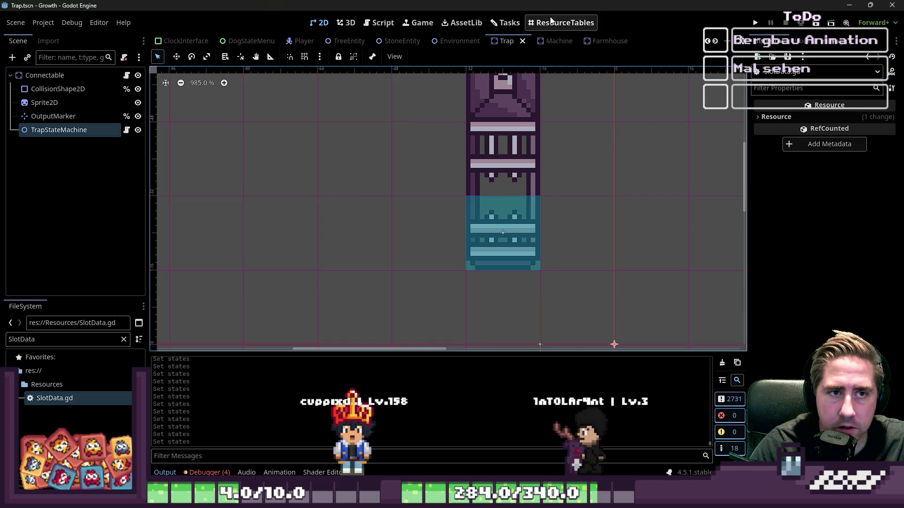
left_click(518, 22)
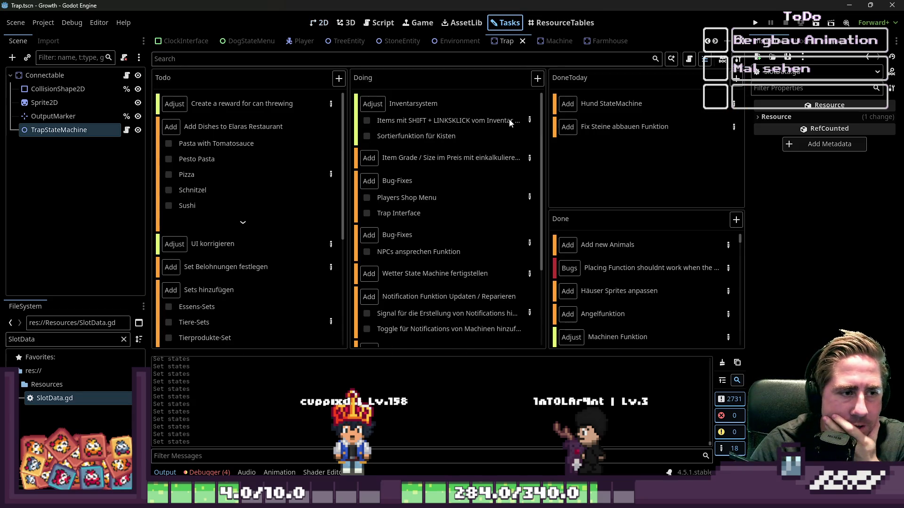
Reopen the 'Tiere fangen Funktion' task details and place the caret in the description after Idle.
left_click(379, 22)
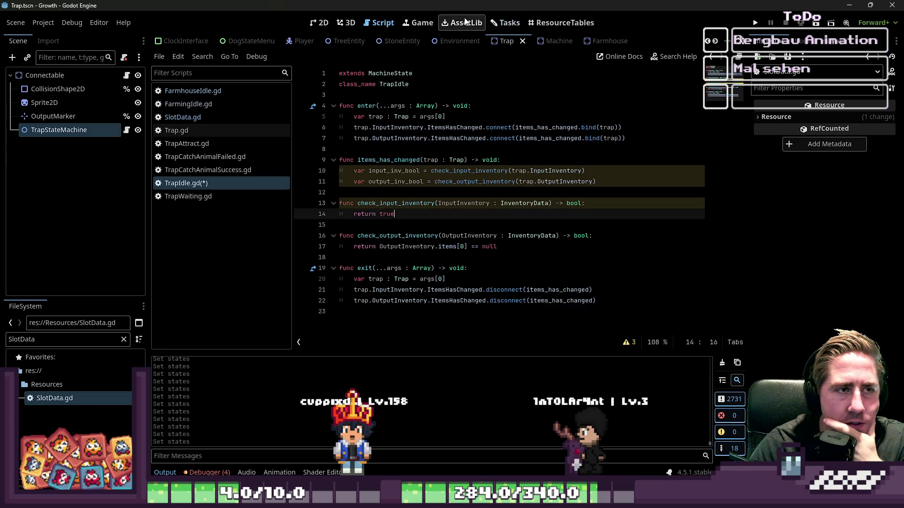
left_click(506, 22)
left_click(562, 23)
left_click(451, 26)
left_click(419, 23)
left_click(381, 22)
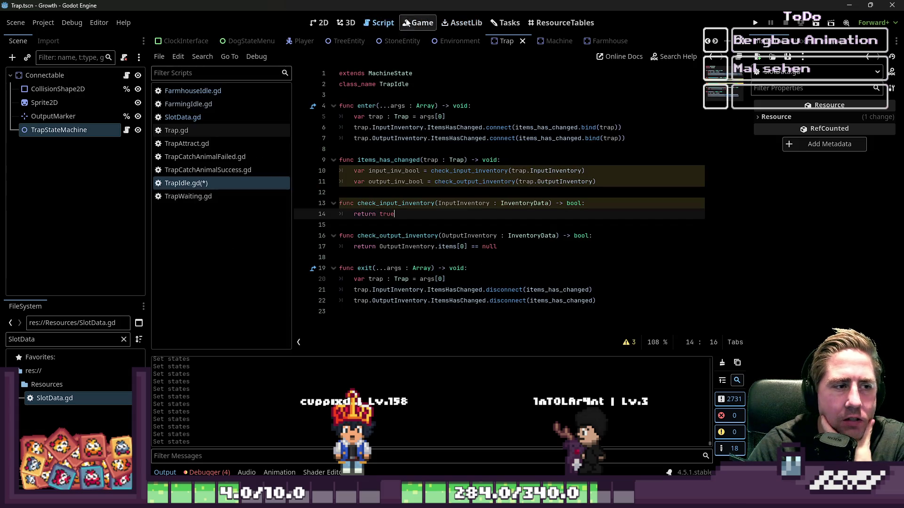
left_click(506, 22)
scroll(455, 270, "down", 3)
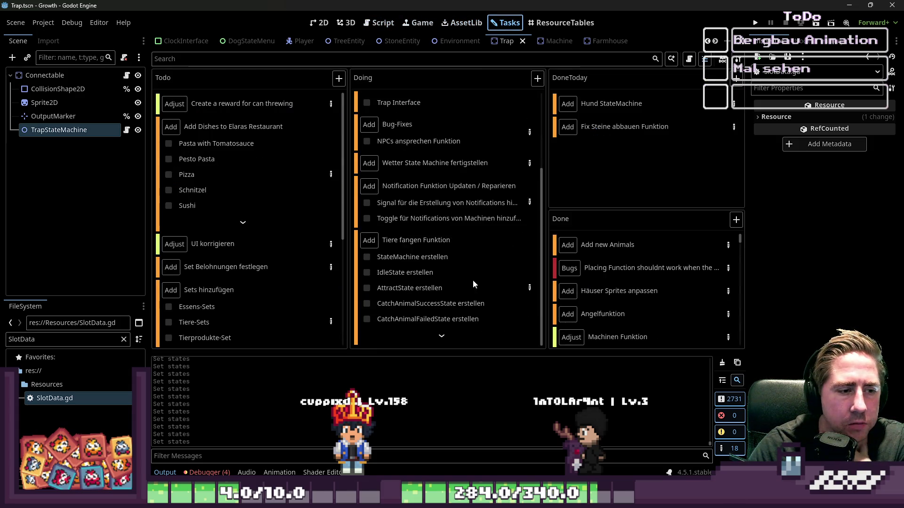
left_click(528, 287)
scroll(363, 262, "down", 2)
scroll(363, 261, "up", 1)
left_click(364, 262)
Add the note '-> Wenn Item im Input kein "Trap" == True Bool hat dann bleibt die Trap im Idle' and close the dialog.
left_click(391, 208)
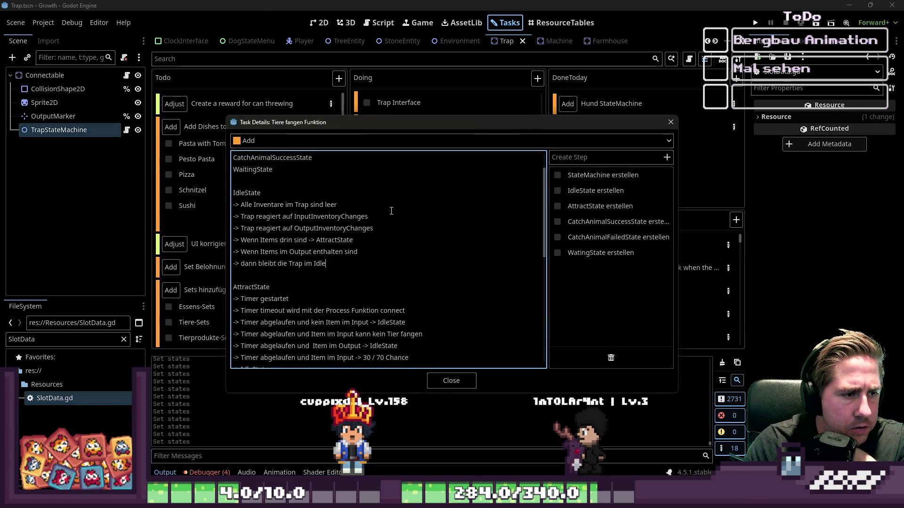
left_click(389, 240)
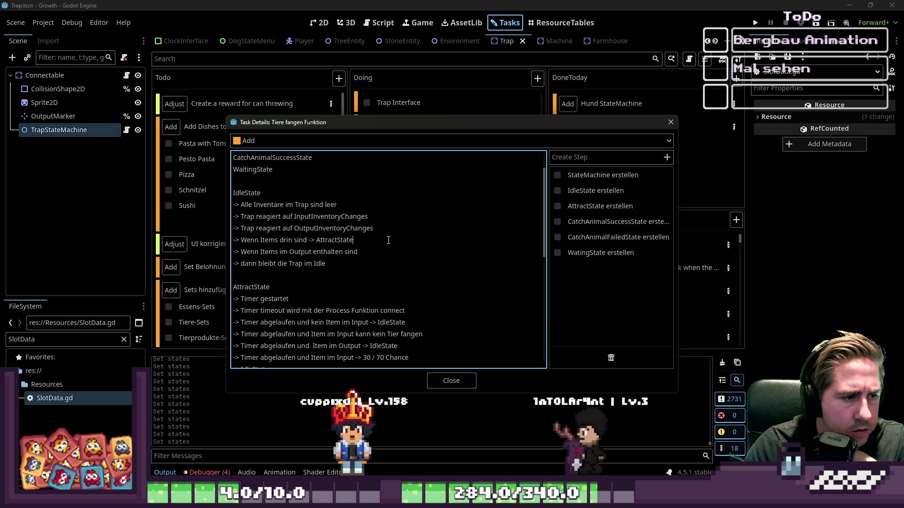
left_click(380, 254)
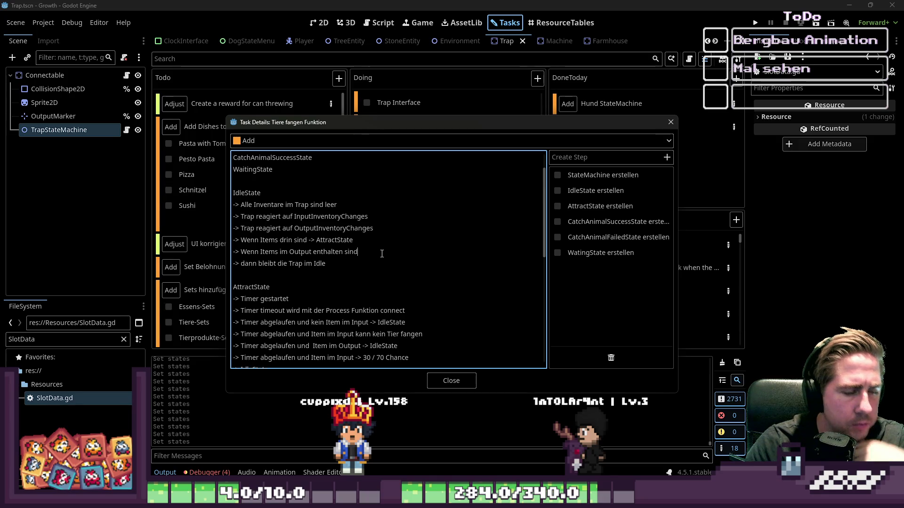
key("Delete")
key("End")
key("Return")
type("-> Wenn Item im")
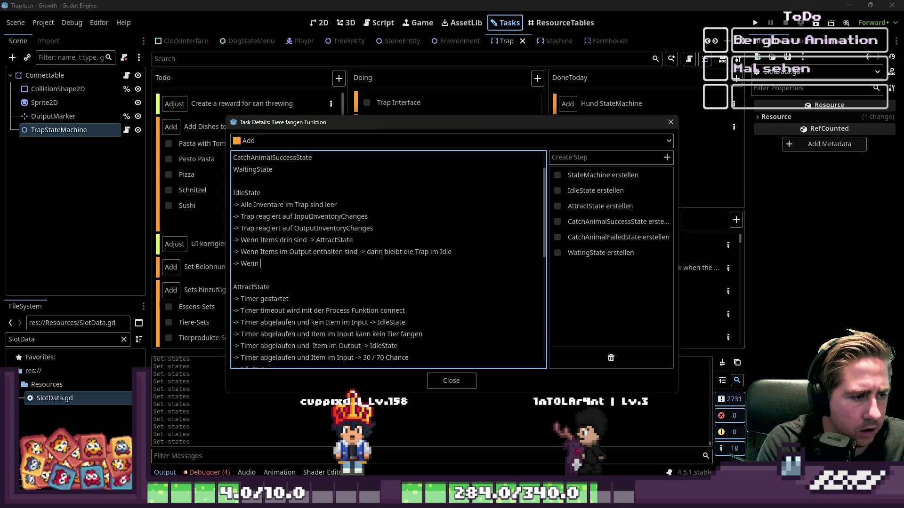
type(" Input kein \"Trap")
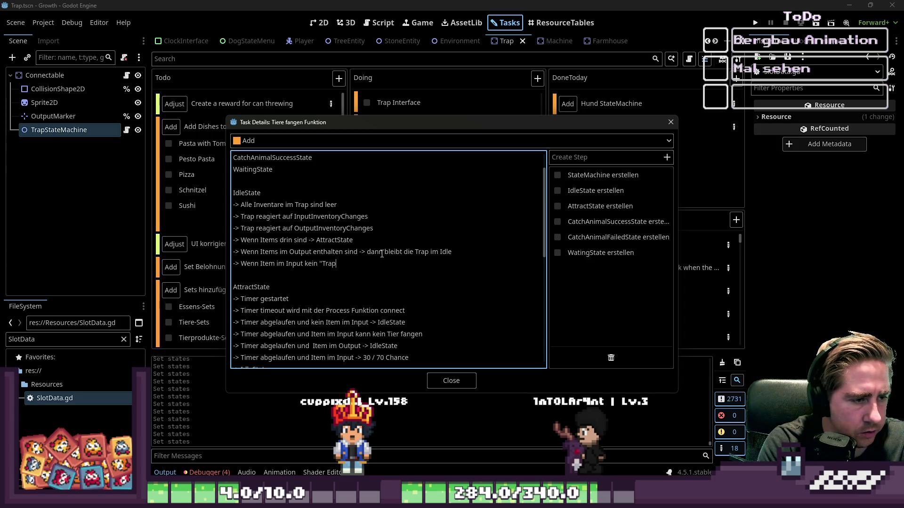
type("\"")
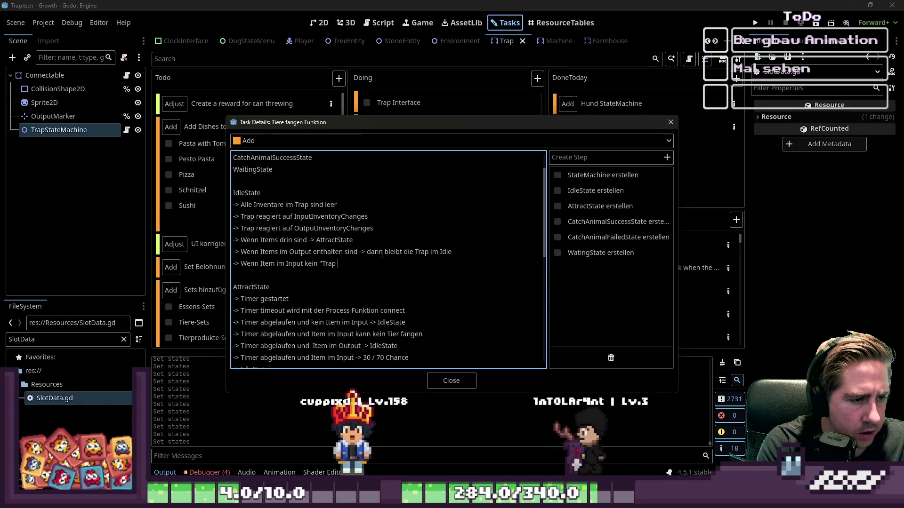
type(" == Tr")
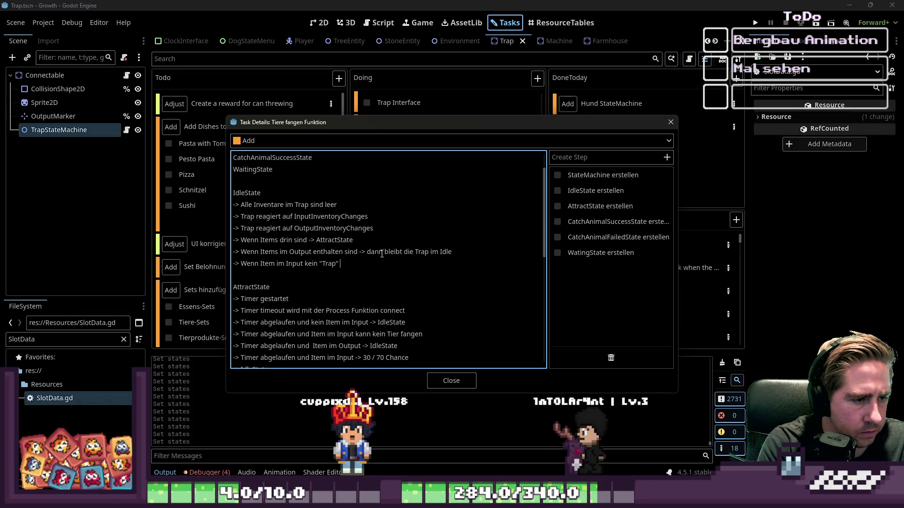
type("ue")
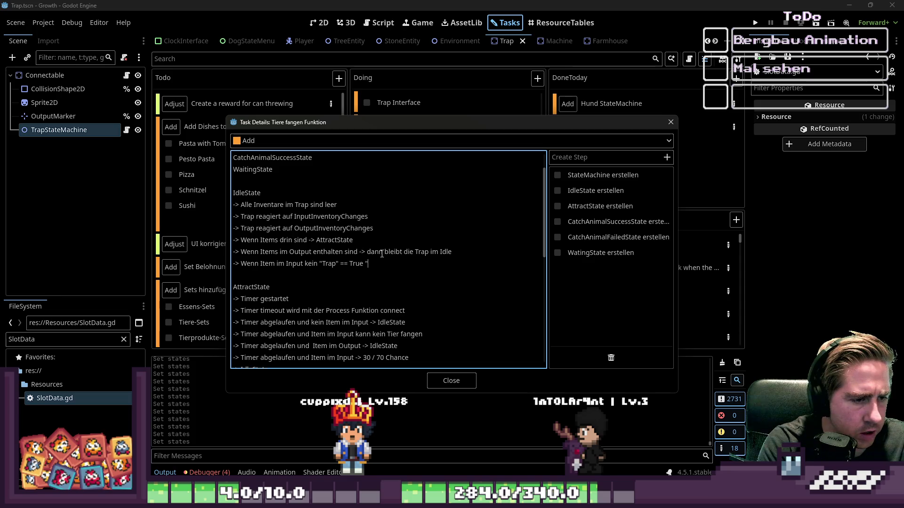
type(" Bool ")
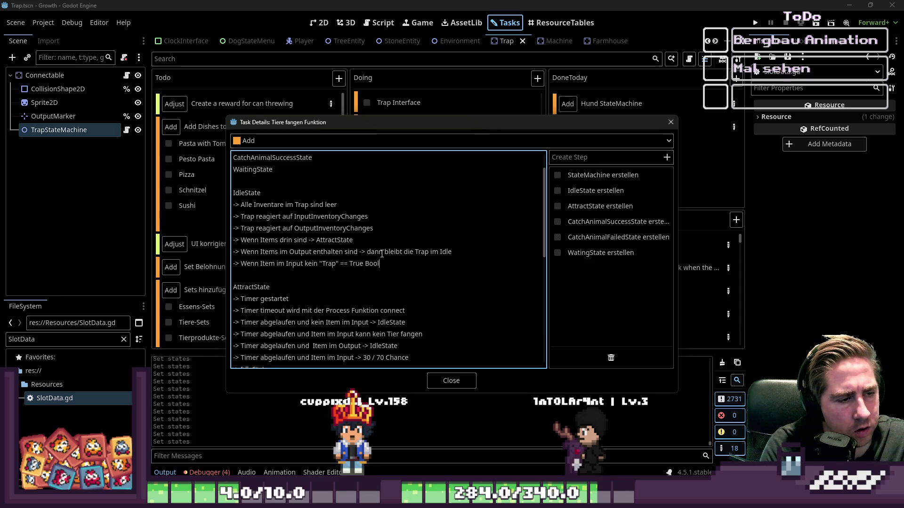
type("hat")
key("ctrl+shift+Left")
key("ctrl+shift+Left")
key("ctrl+shift+Left")
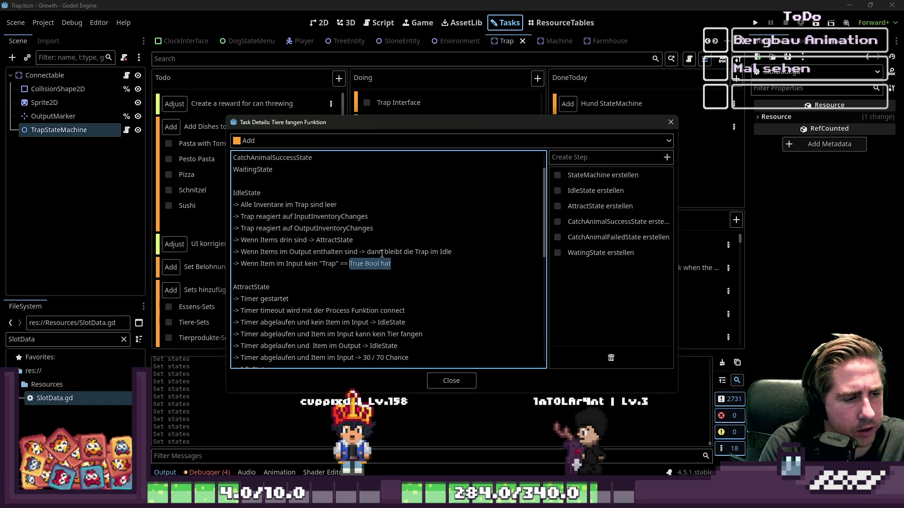
key("Right")
key("Left")
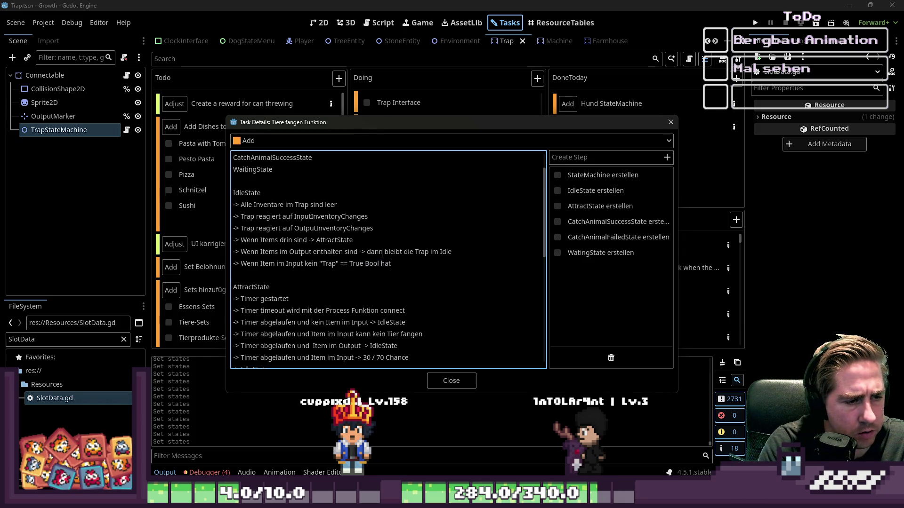
type("dann bleibt d")
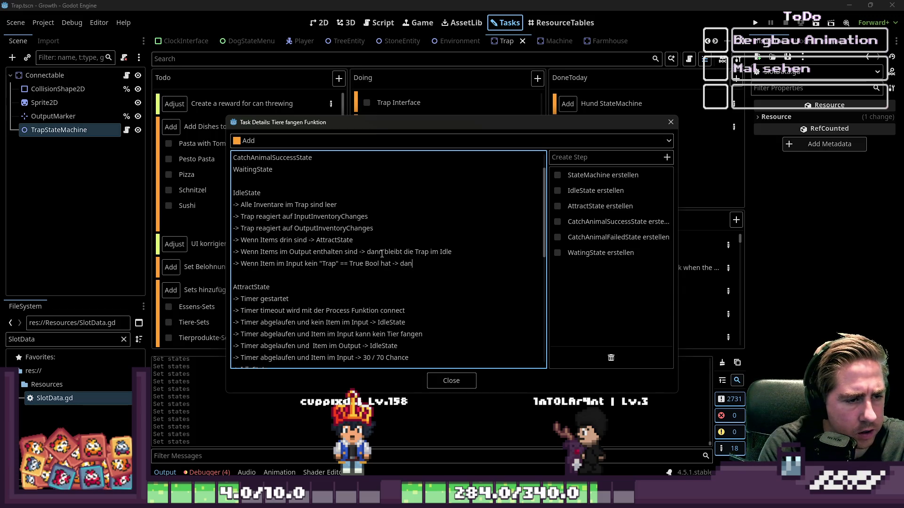
type("ie Trap")
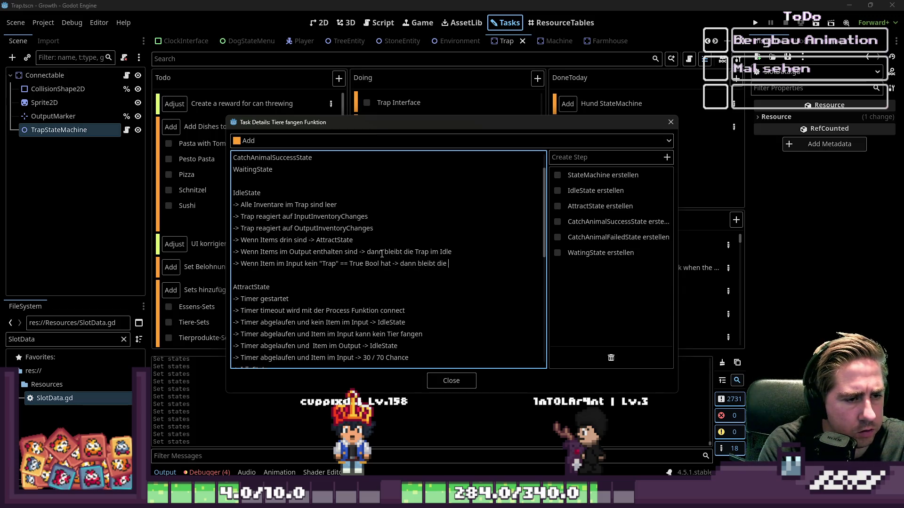
type(" im I")
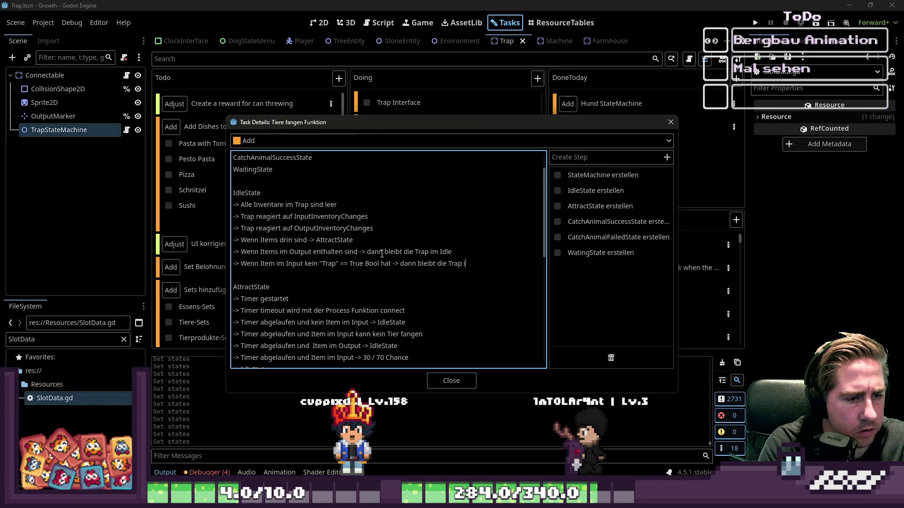
type("dle")
key("Escape")
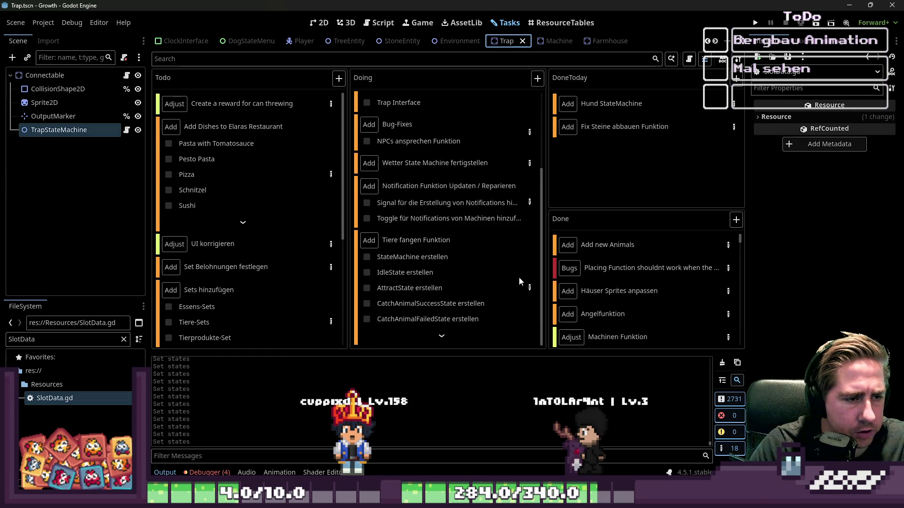
Reopen the task and add '-> Der Käfig öffnet sich' under the AttractState heading.
left_click(530, 286)
scroll(455, 302, "down", 5)
left_click(342, 181)
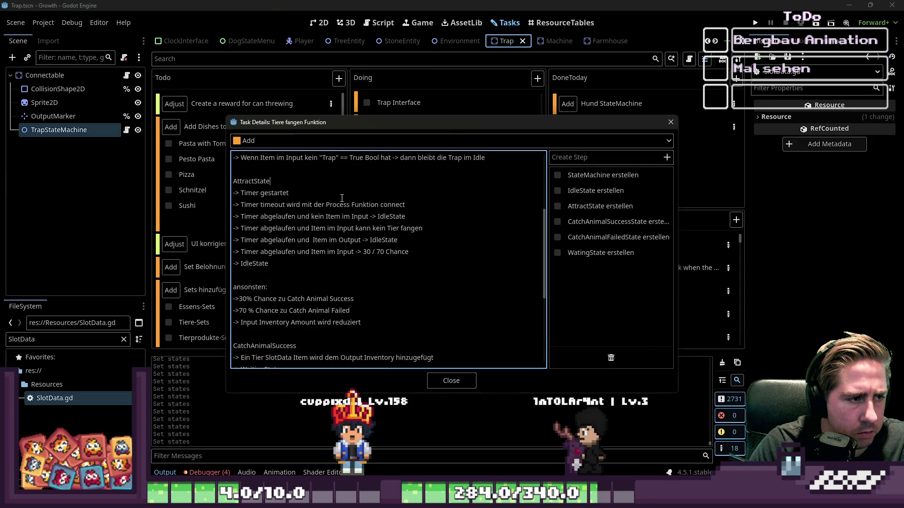
key("Return")
type("->")
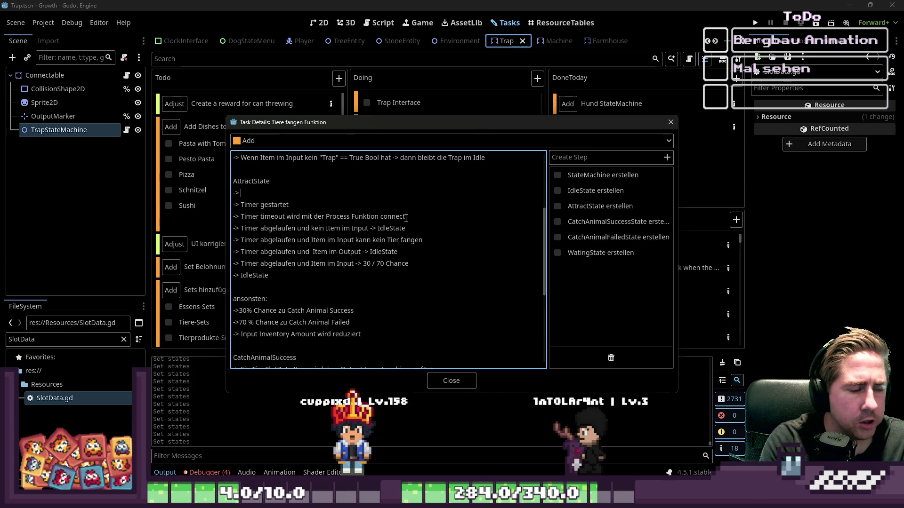
type(" Tim")
key("BackSpace")
key("BackSpace")
key("BackSpace")
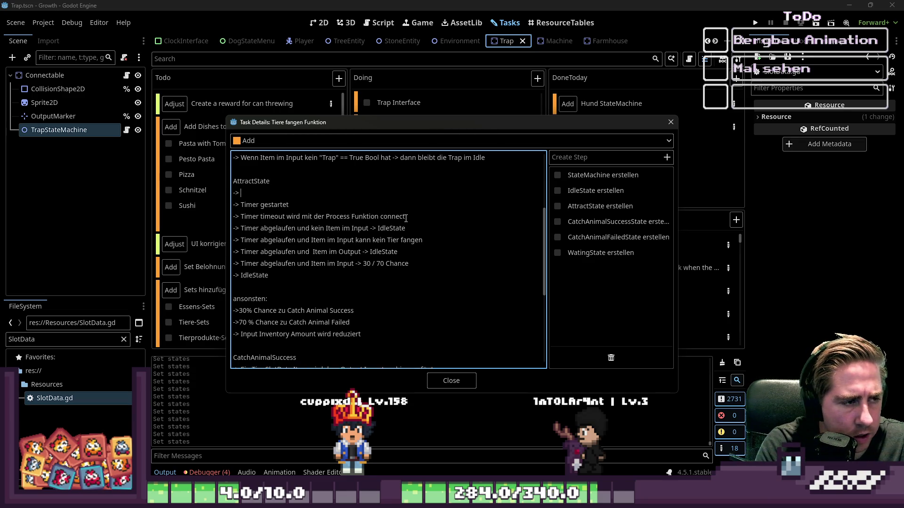
type("Der K")
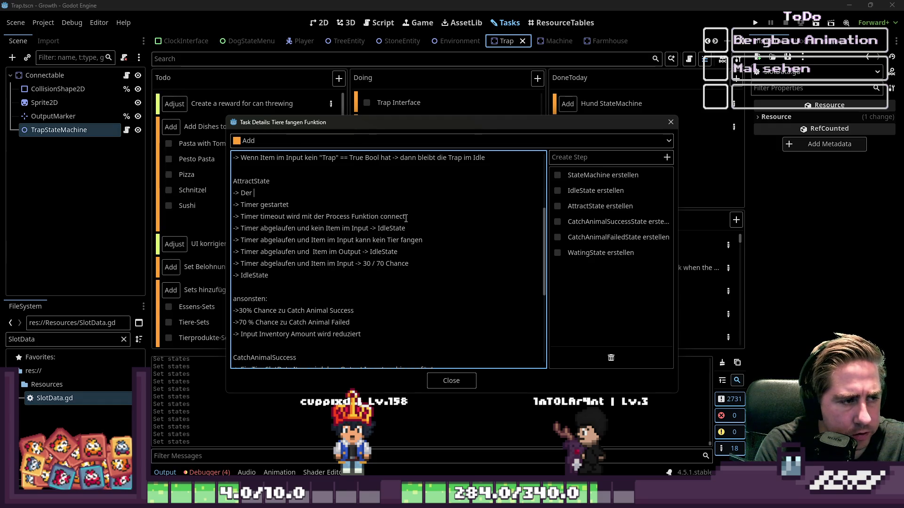
type("äfigöffne")
key("BackSpace")
key("BackSpace")
key("BackSpace")
type("fnet sich ->")
key("BackSpace")
key("BackSpace")
key("BackSpace")
Add the next line '-> Item Texture liegt in der Mitte des Käfigs'.
key("Return")
type("-> Item ")
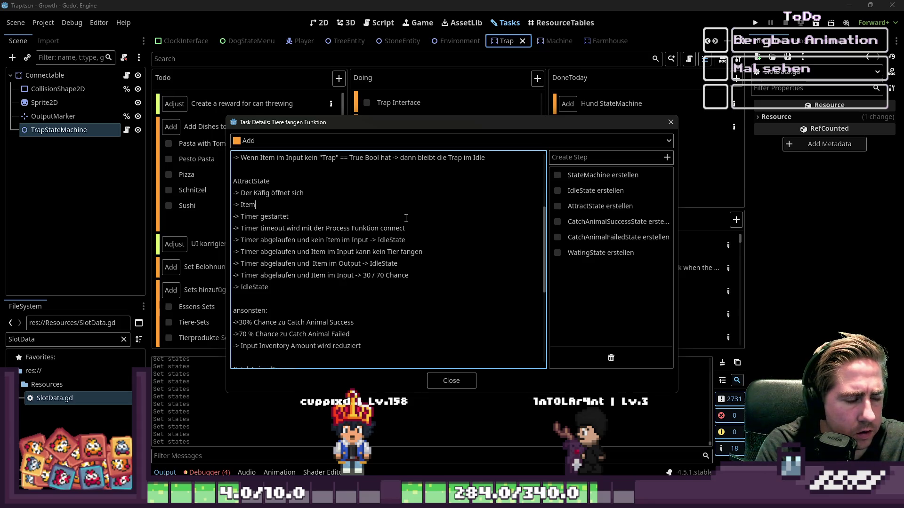
type("Texture ")
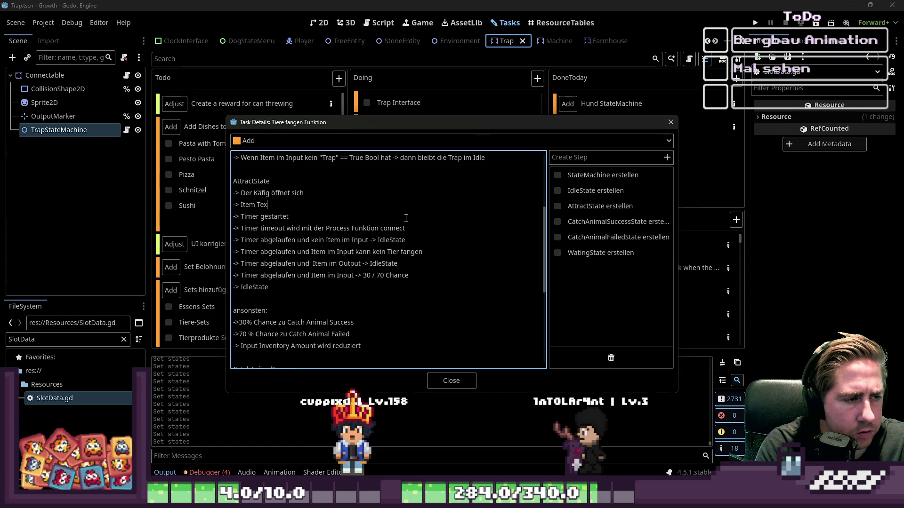
type("liegt in der ")
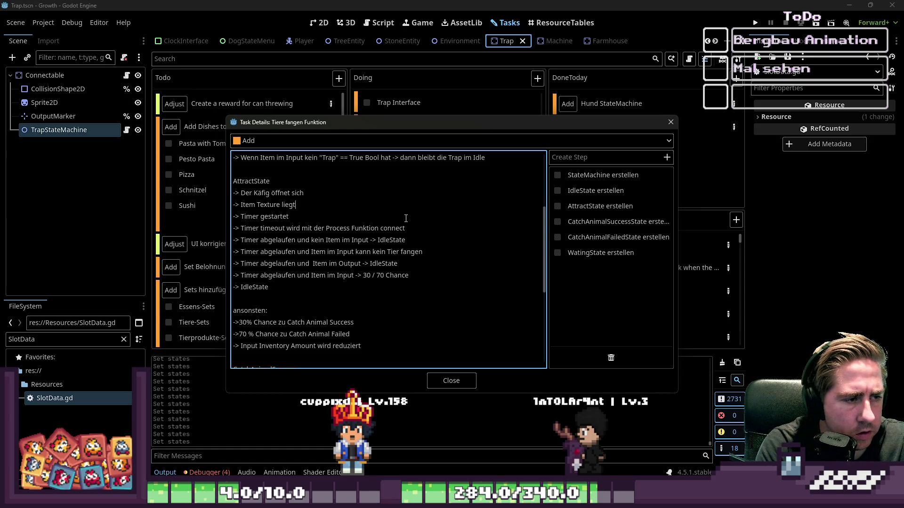
type("Mitte des Ka")
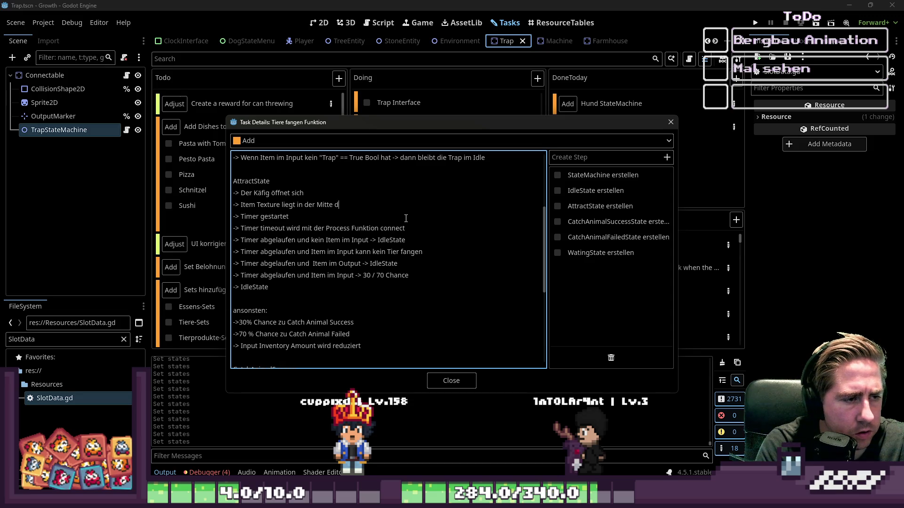
key("BackSpace")
type("äfigs")
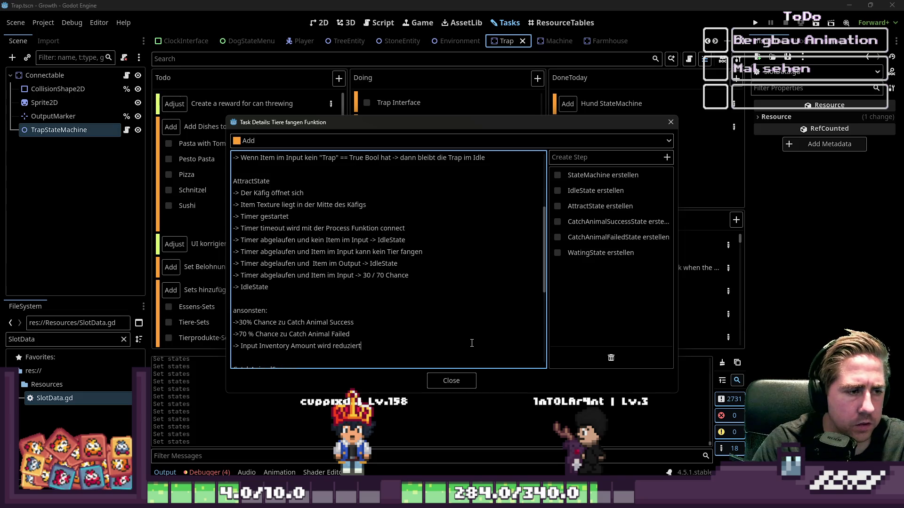
scroll(438, 264, "up", 2)
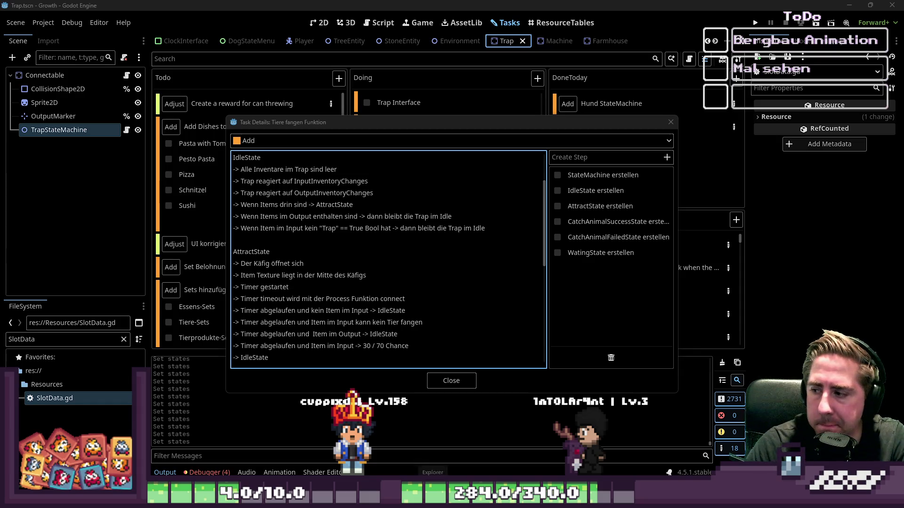
Scroll the description back to the top and close the Tiere fangen Funktion details.
mouse_move(484, 494)
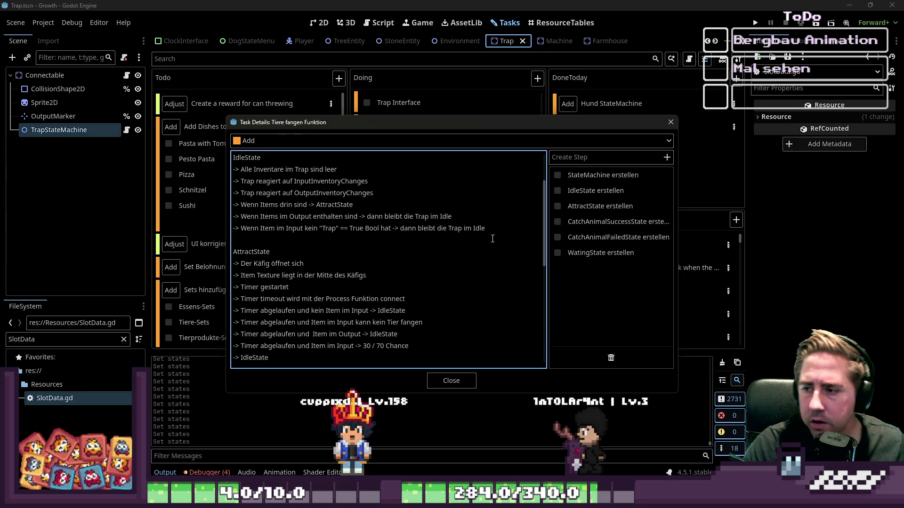
scroll(424, 306, "up", 1)
left_click(431, 377)
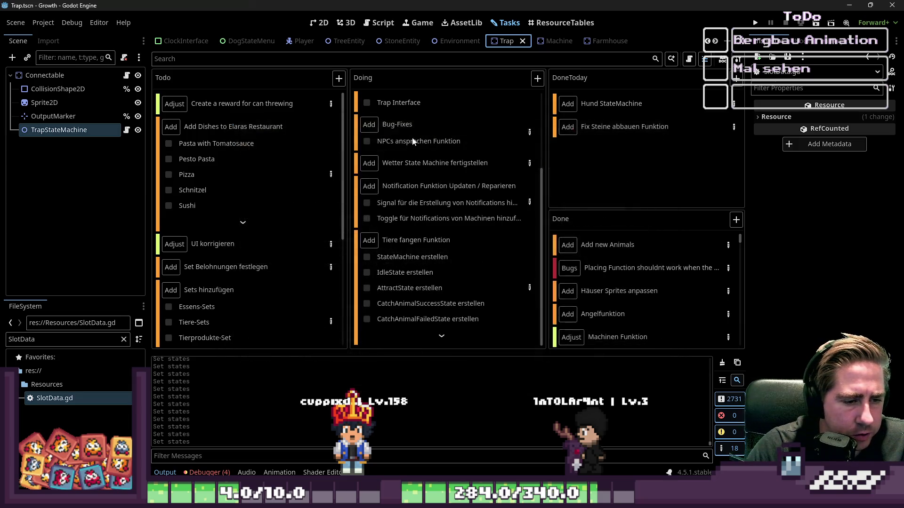
Return to TrapIdle.gd in the script editor and save it.
left_click(319, 23)
left_click(379, 23)
left_click(414, 219)
key("ctrl+s")
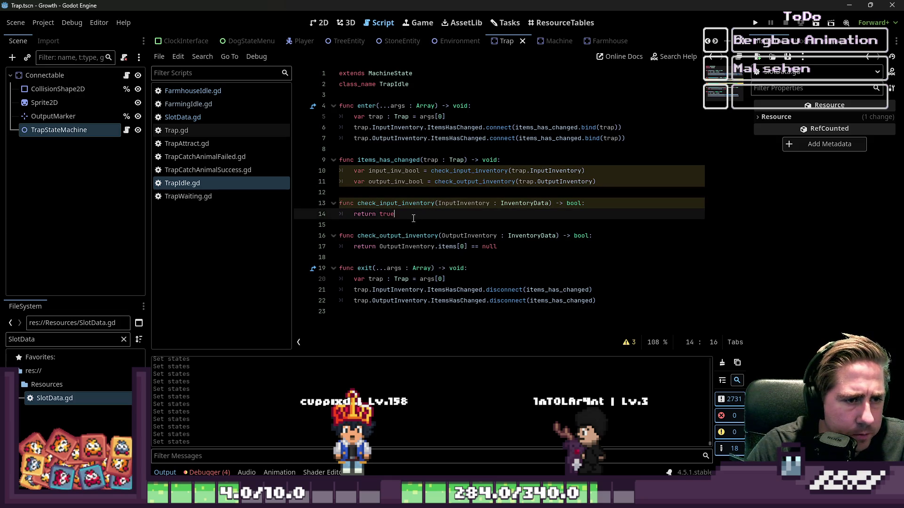
Change line 14 to return InputInventory.items[0] != null && InputInventory.items[0].Trap == true.
double_click(386, 214)
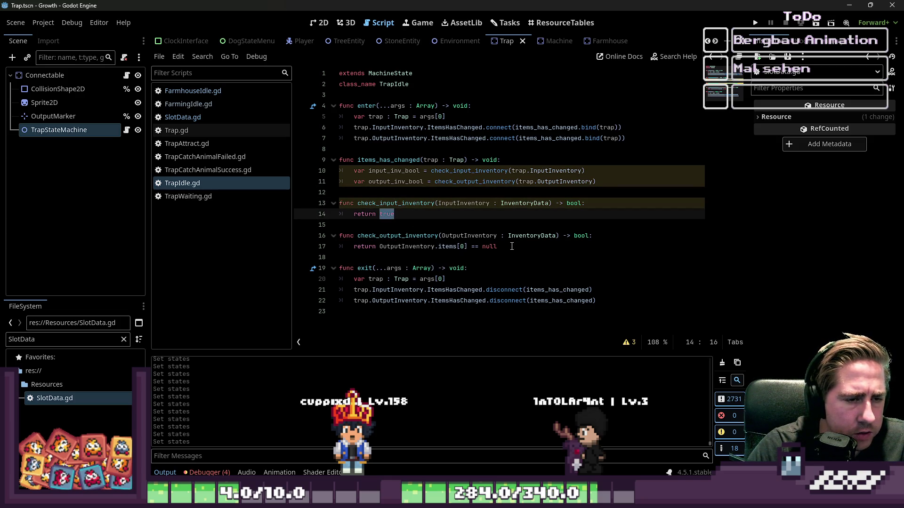
key("BackSpace")
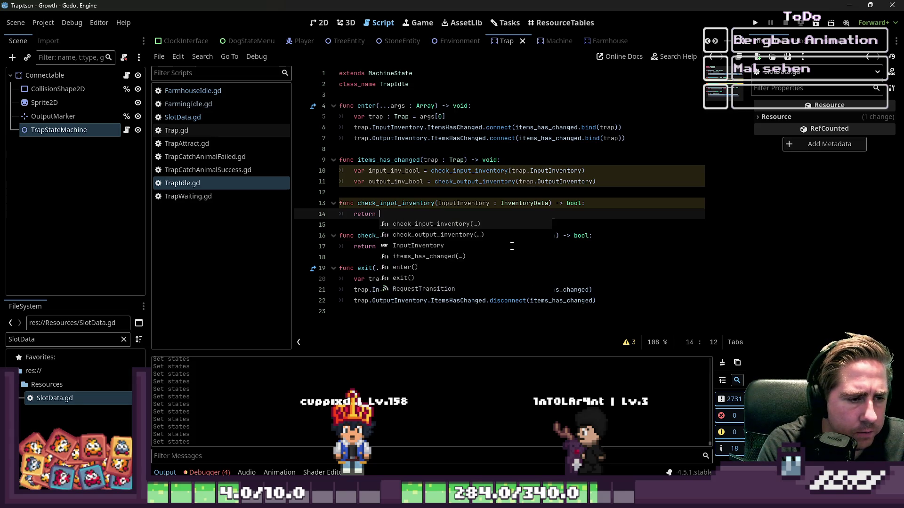
type("Input")
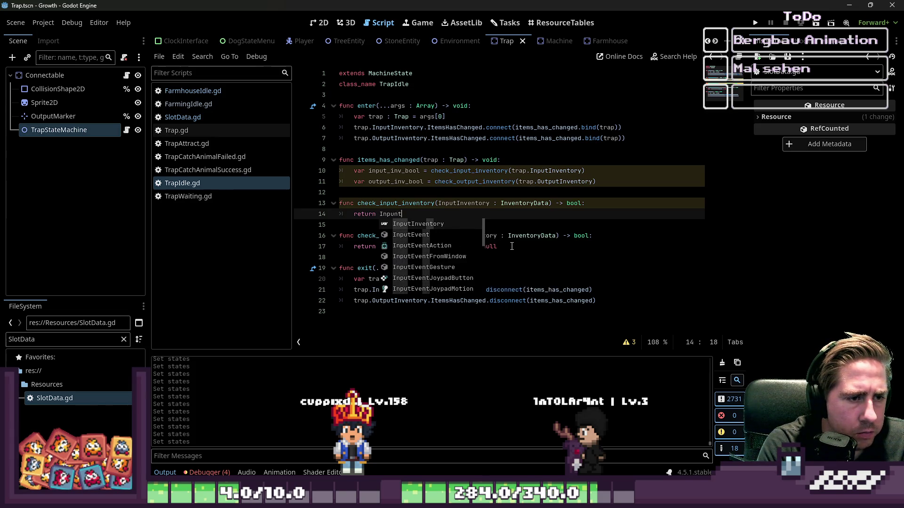
key("Return")
type(".items")
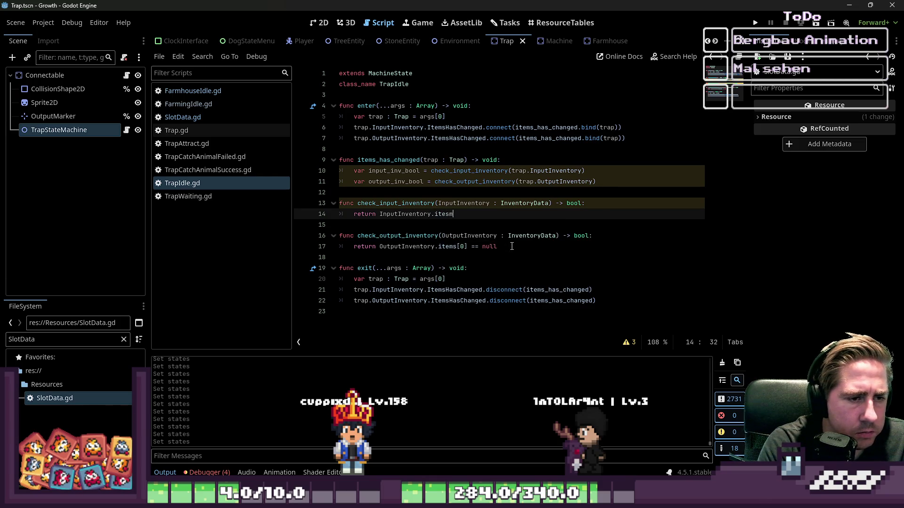
type("[0]")
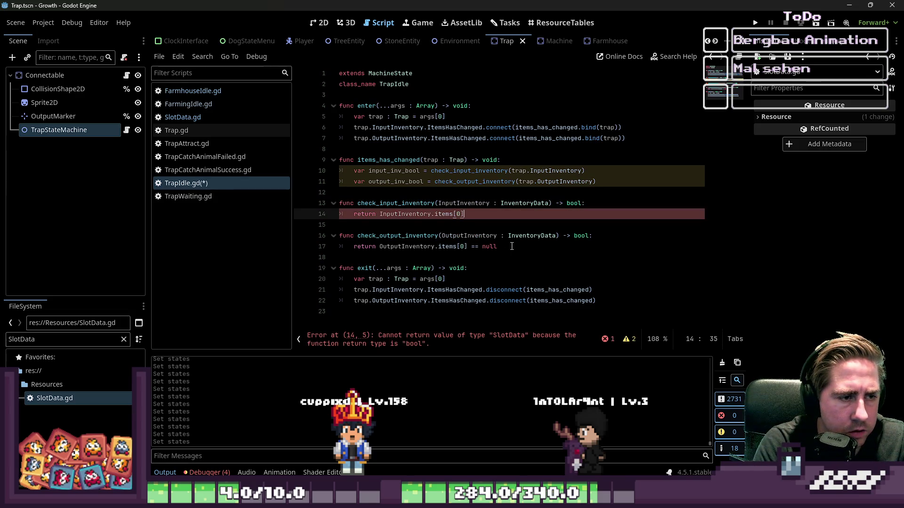
type("n")
key("BackSpace")
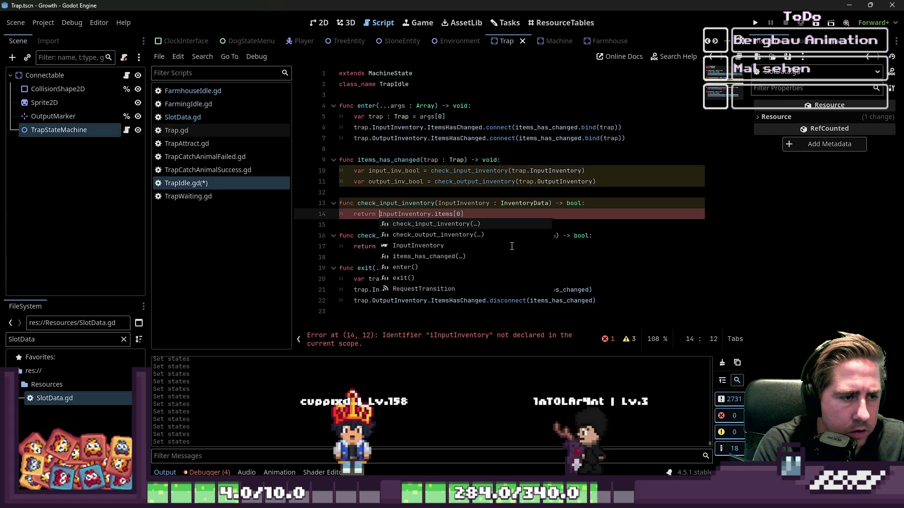
key("Right")
key("Right")
key("Right")
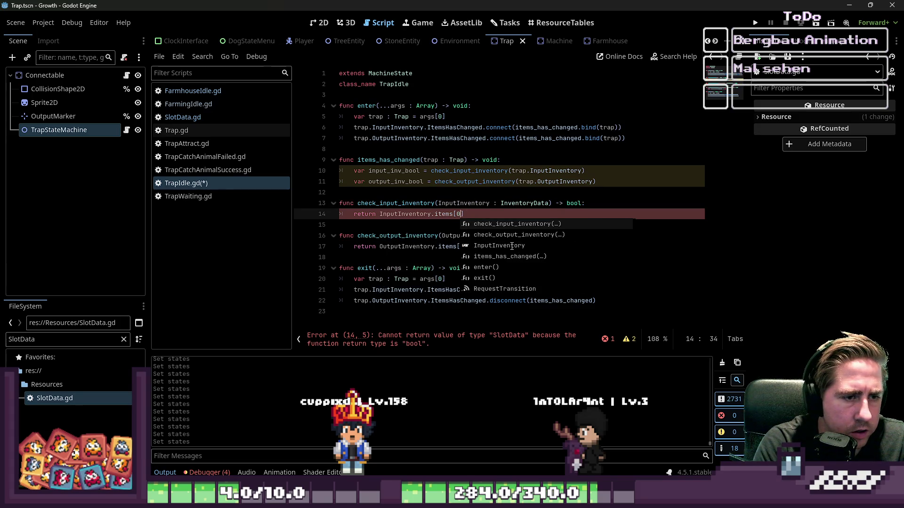
type("== ")
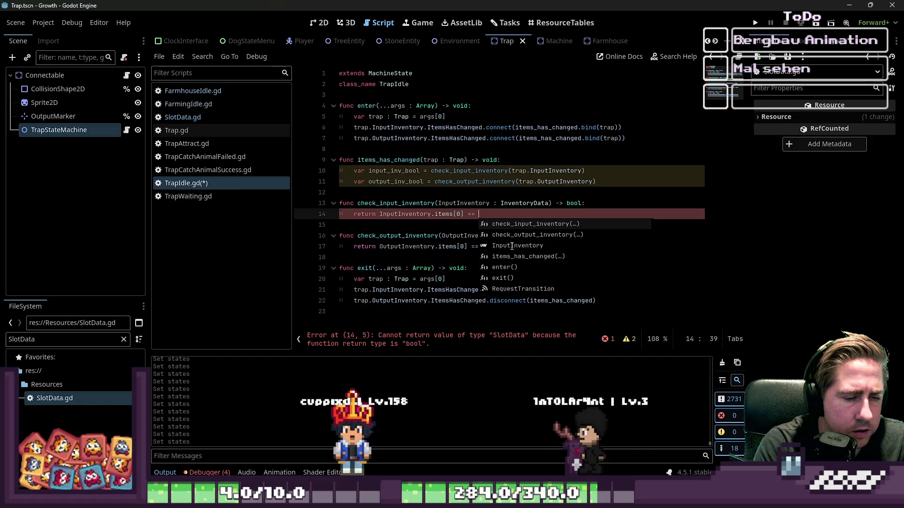
type("n")
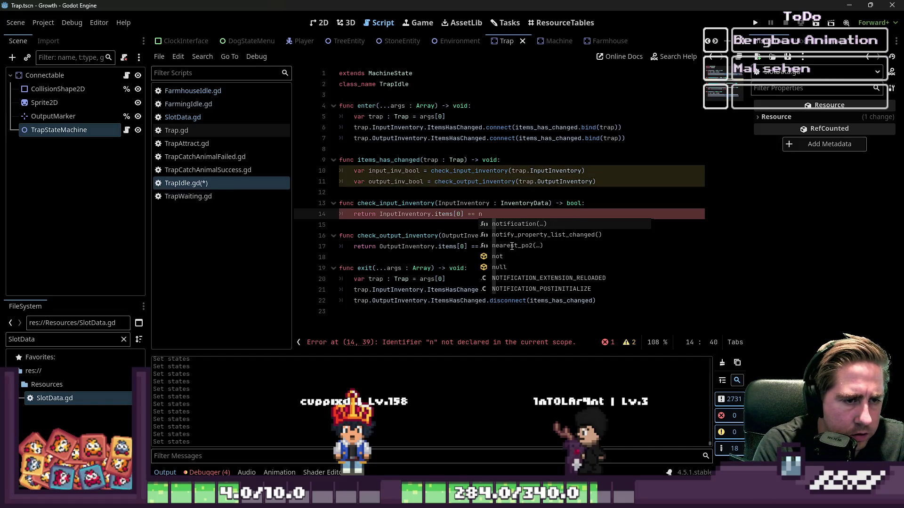
key("BackSpace")
key("BackSpace")
key("BackSpace")
type("null &&")
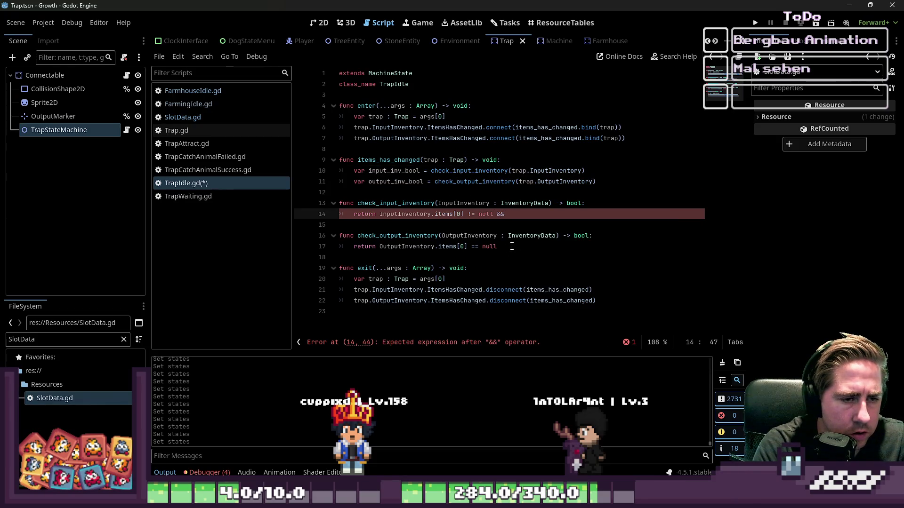
type("InputInventory.")
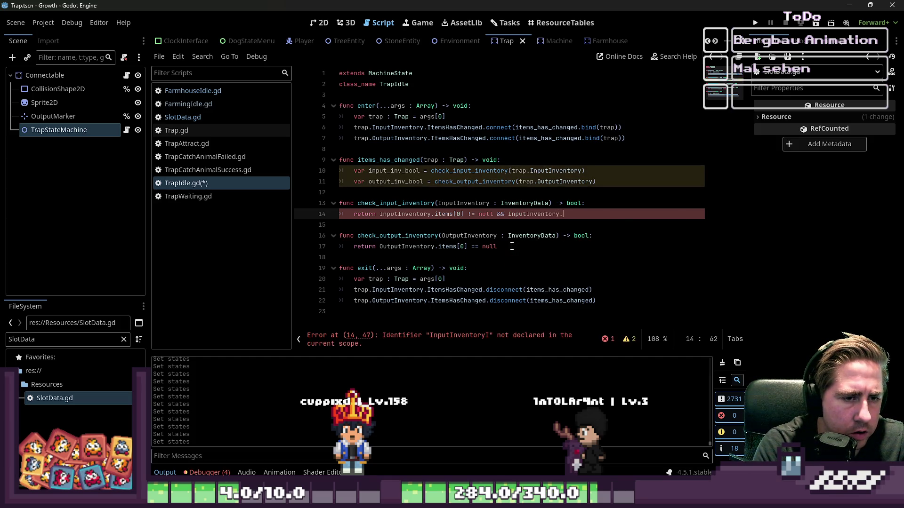
type("items[")
type("0].T")
type("rap")
type("== true")
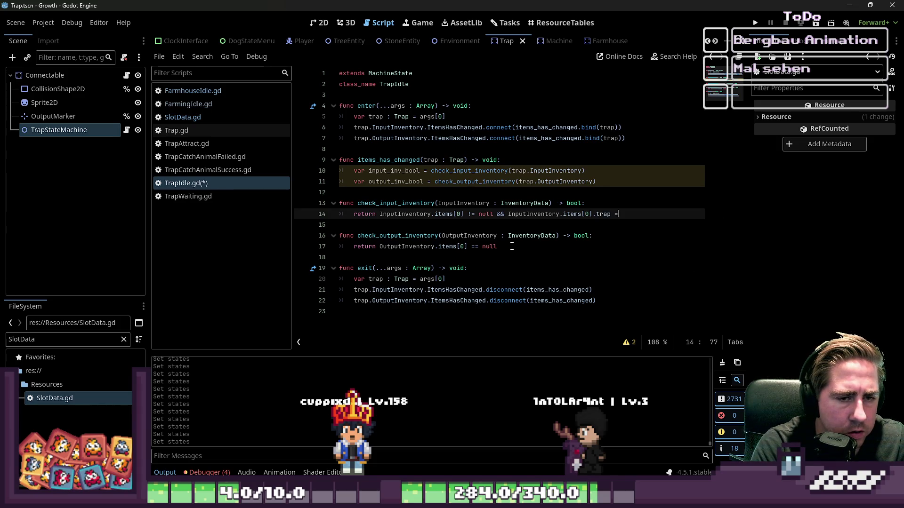
key("Down")
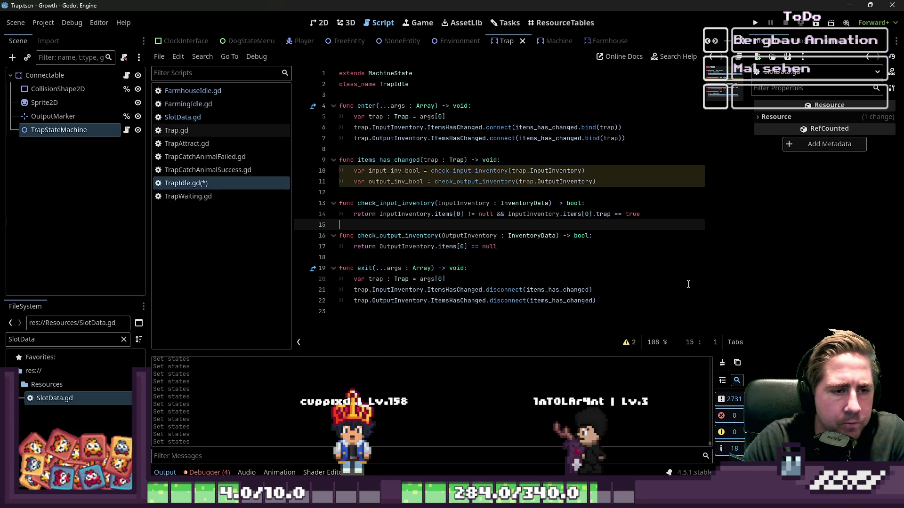
Review the input and output check return lines, then add an indented blank line above items_has_changed.
left_click(619, 214)
left_click(488, 215)
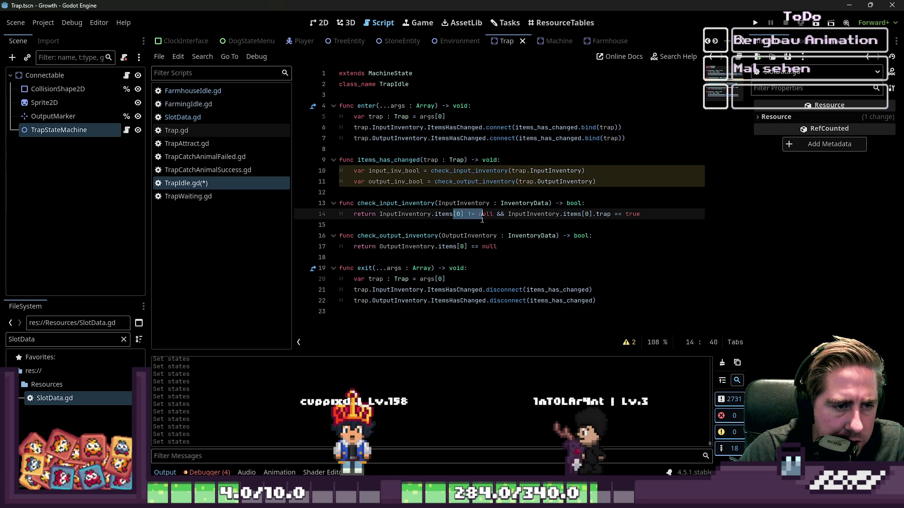
key("Down")
key("Up")
key("Up")
key("Up")
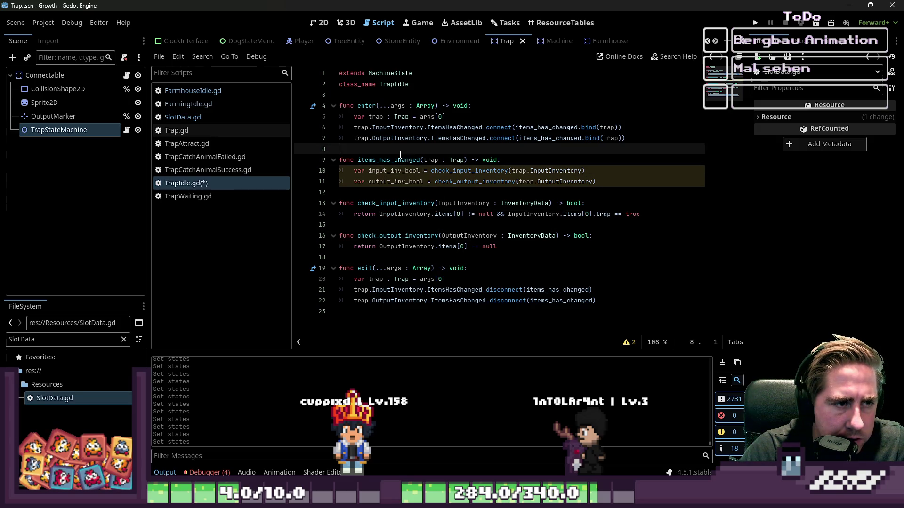
left_click(384, 244)
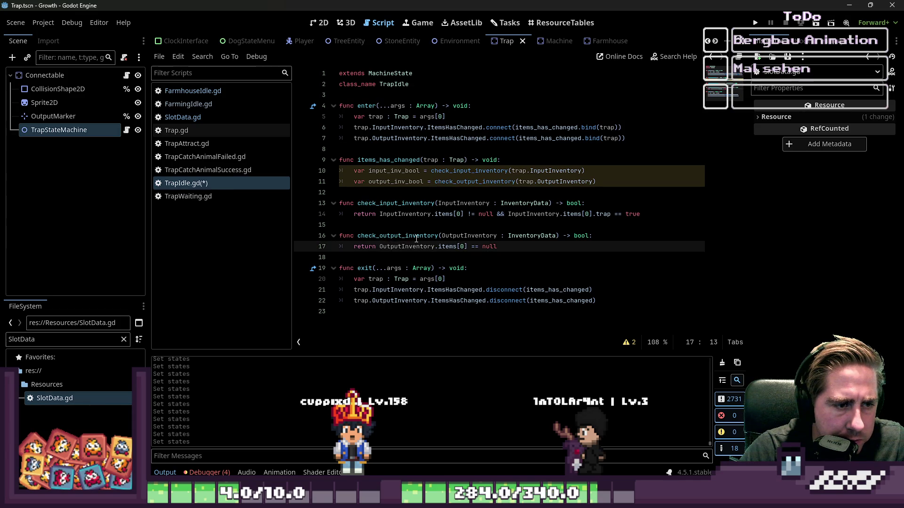
left_click(439, 247)
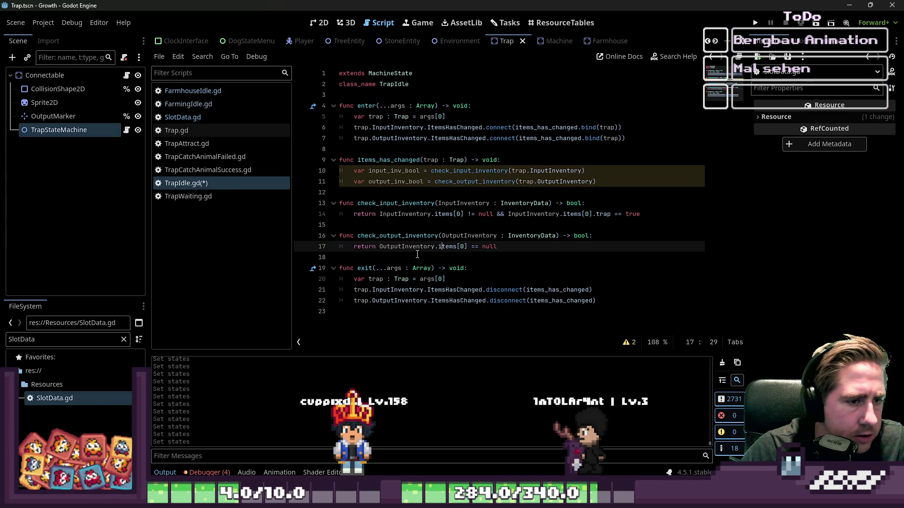
left_click_drag(497, 247, 354, 246)
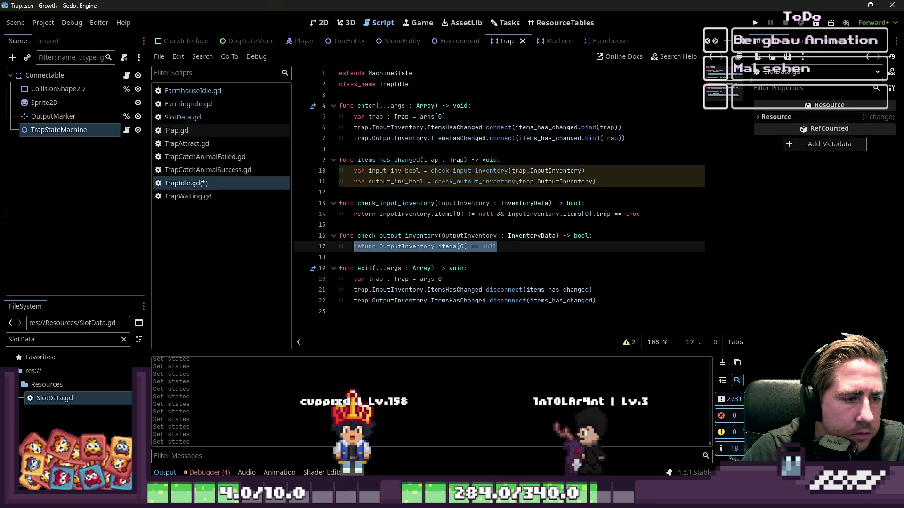
left_click(383, 262)
left_click(401, 150)
key("Return")
key("Return")
key("Up")
key("Tab")
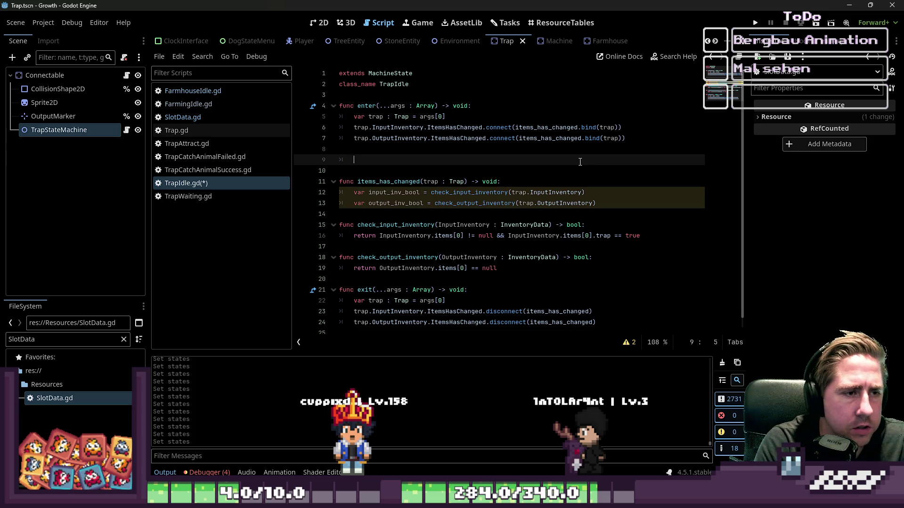
Add a match on [input_inv_bool, output_inv_bool] inside items_has_changed.
key("ctrl+z")
key("ctrl+z")
key("ctrl+z")
key("Up")
key("Up")
key("Return")
key("Return")
key("Up")
key("Tab")
type("m")
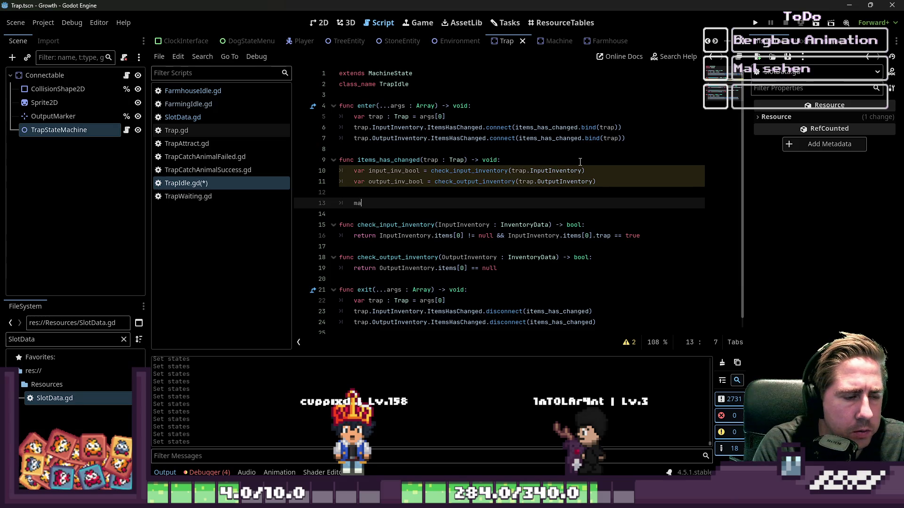
type("atch input_inv_bool")
key("ctrl+shift+Left")
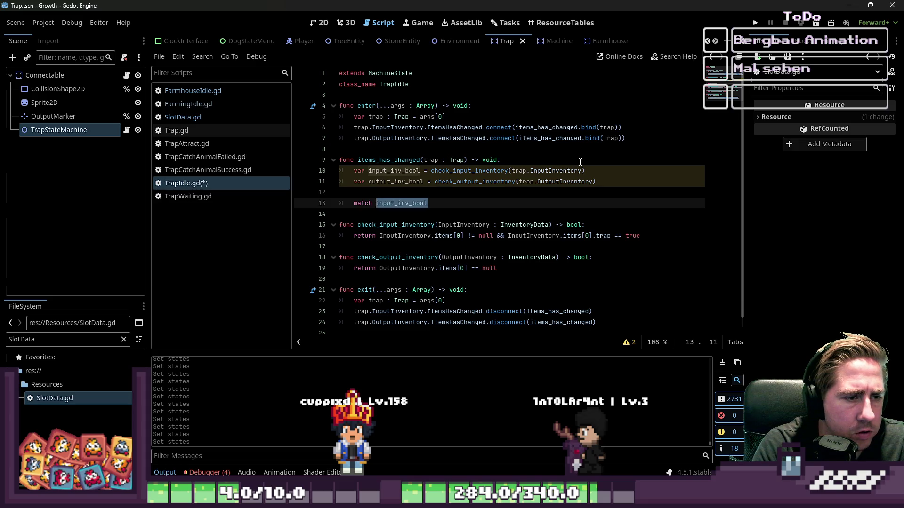
type("[")
key("End")
key("Left")
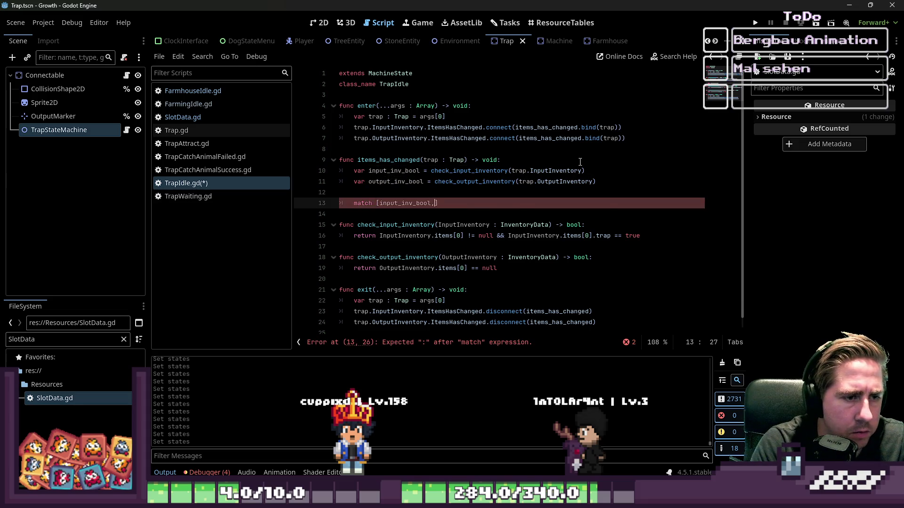
type(", out")
key("Return")
key("End")
type(":")
key("Return")
Add a true,true: branch calling RequestTransition(&"TrapAttract"), then begin the next branch line.
type("pas")
key("BackSpace")
key("BackSpace")
key("BackSpace")
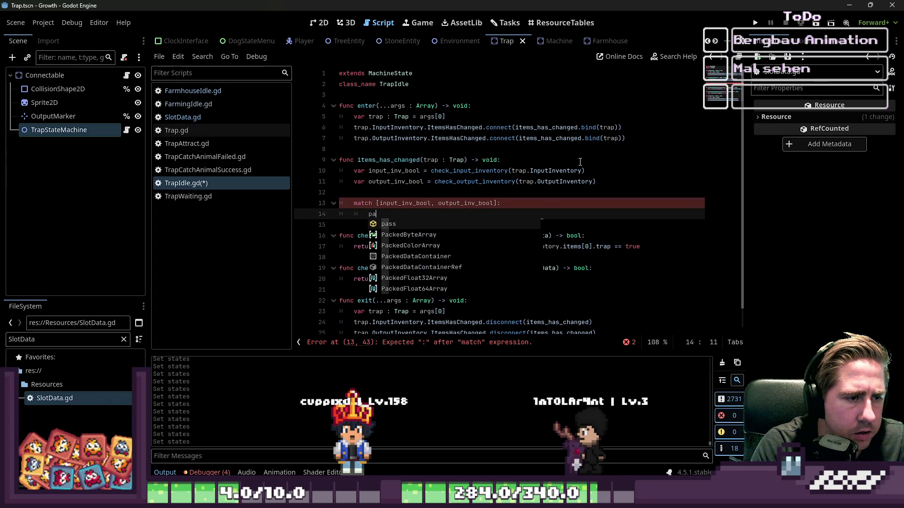
type("true,")
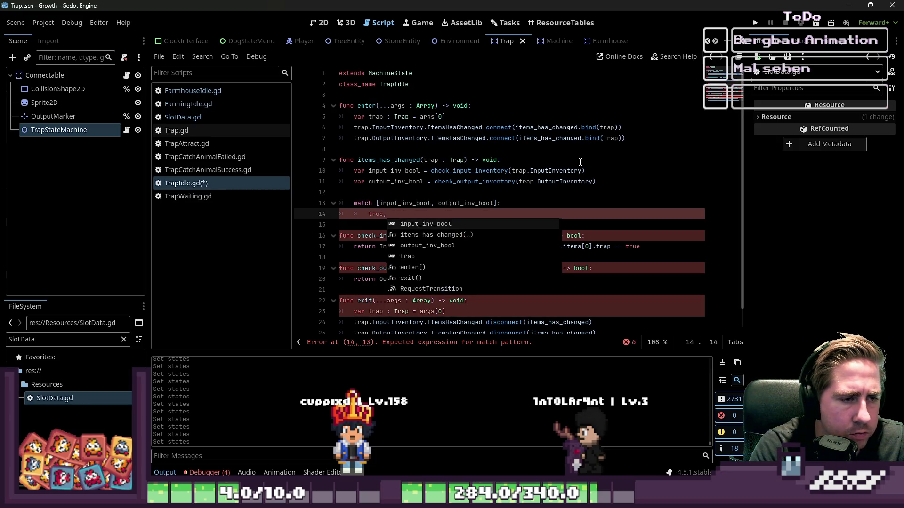
type("t")
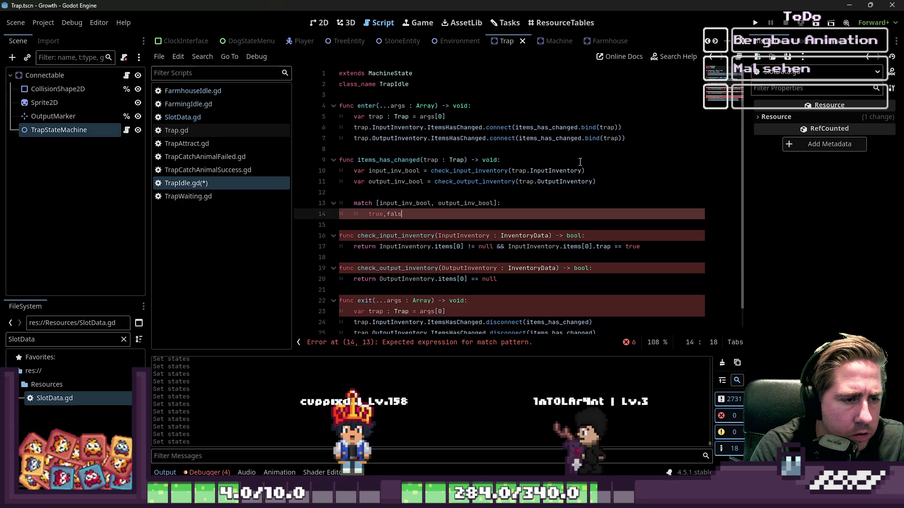
type("rue:")
key("Return")
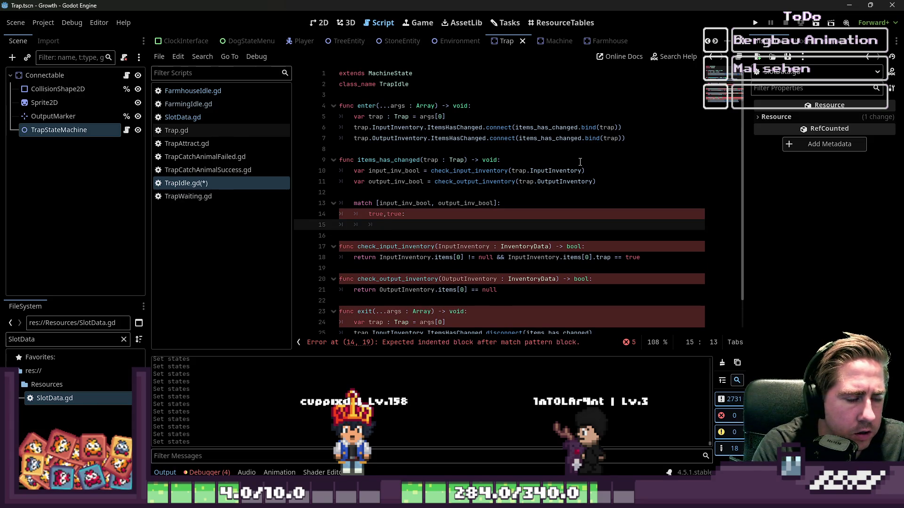
type("Req")
key("Return")
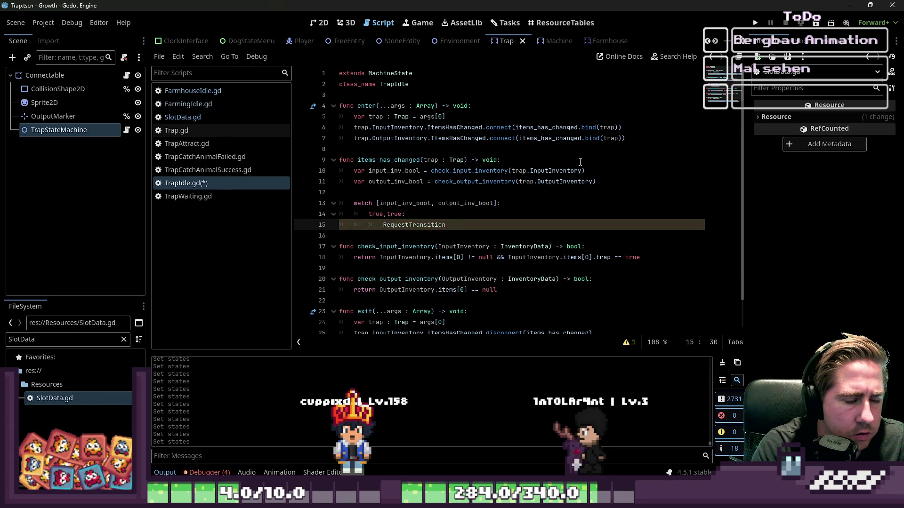
key("Left")
type("&")
key("Right")
type("Trap")
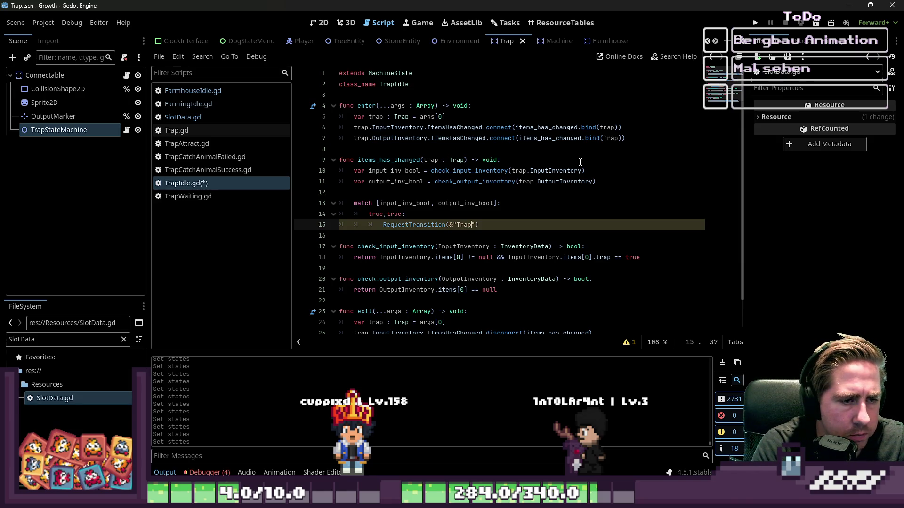
type("Attract")
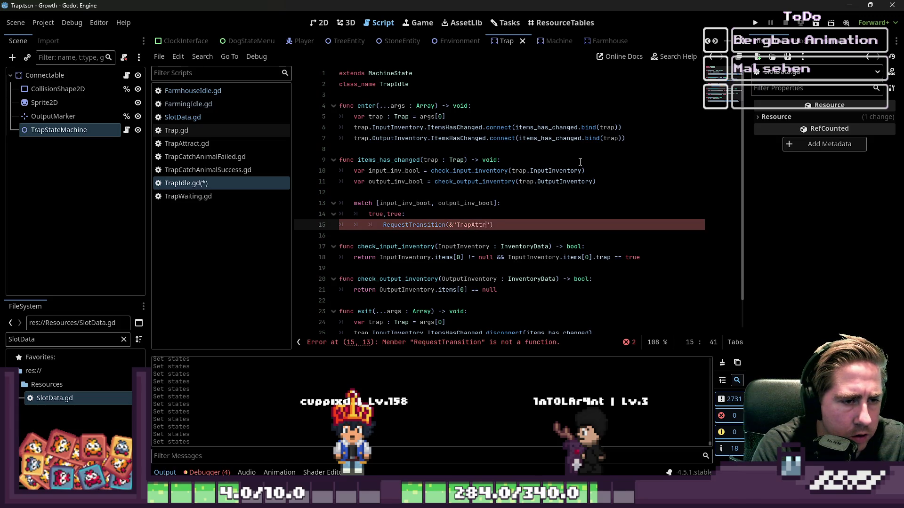
key("End")
key("Return")
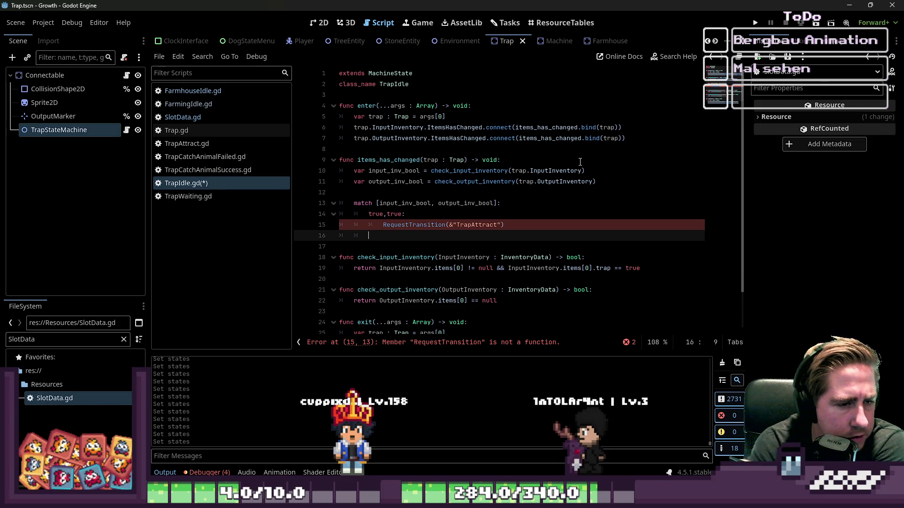
type("_")
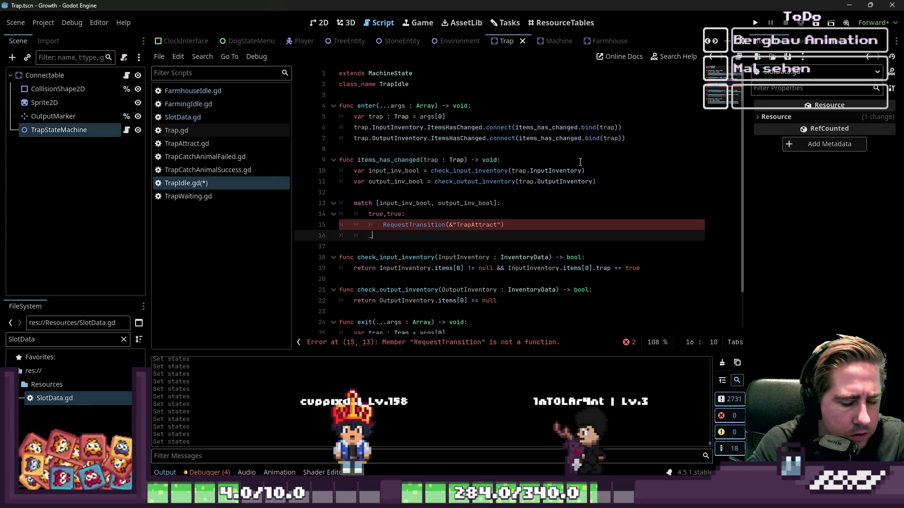
type(",>")
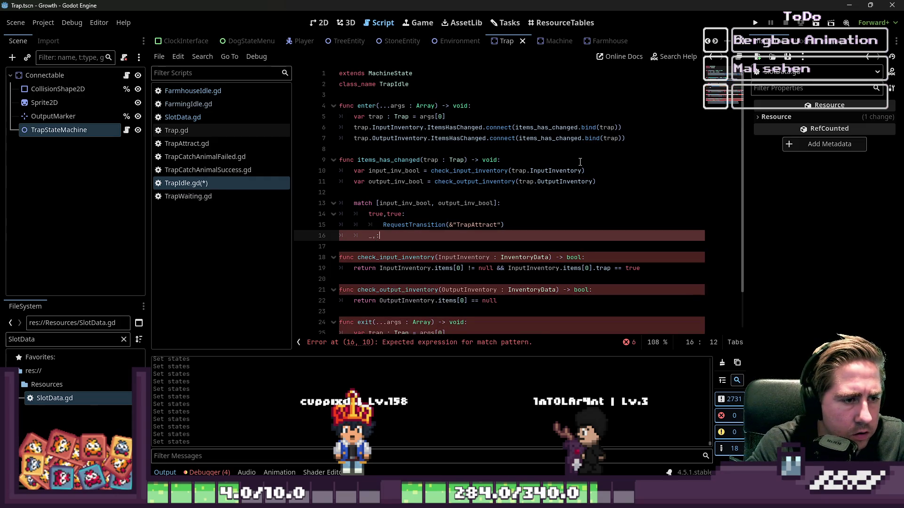
Add a catch-all _: branch that calls RequestTransition(&"TrapIdle").
key("BackSpace")
type("_:")
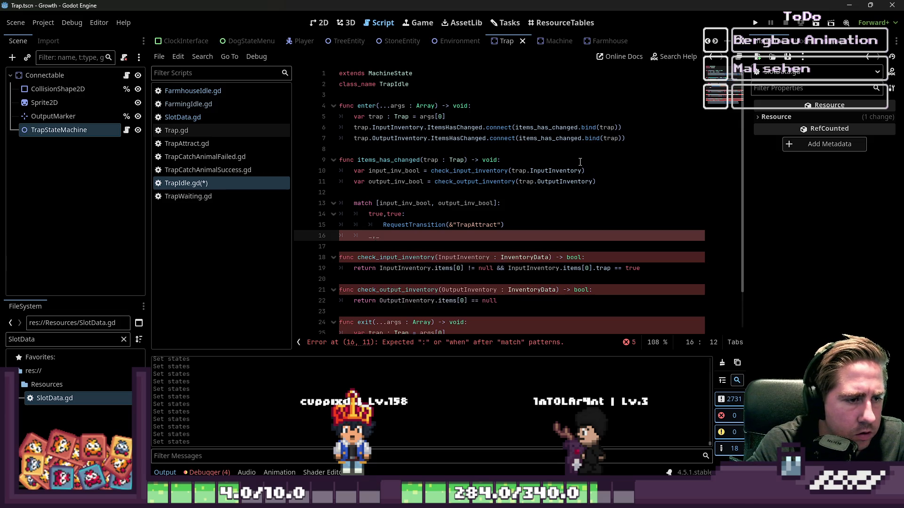
key("Return")
type("idle")
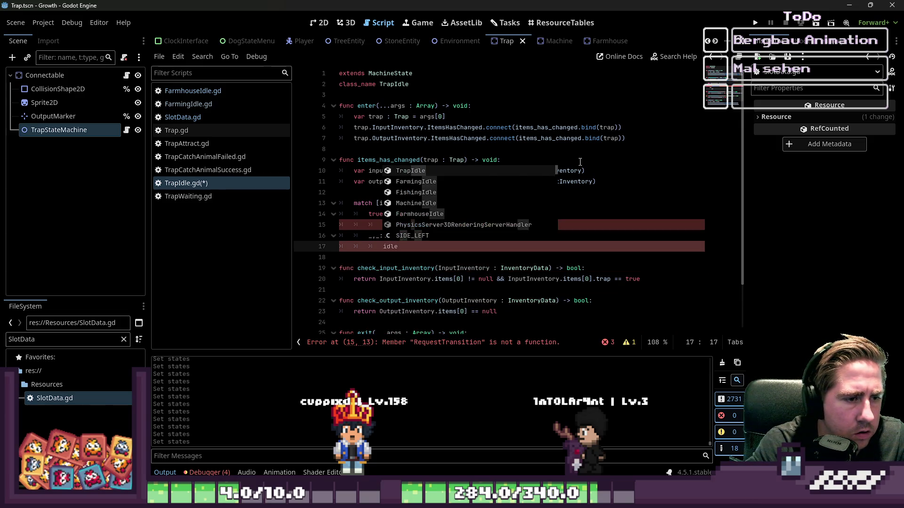
key("Escape")
key("Up")
key("Up")
key("Up")
key("shift+Home")
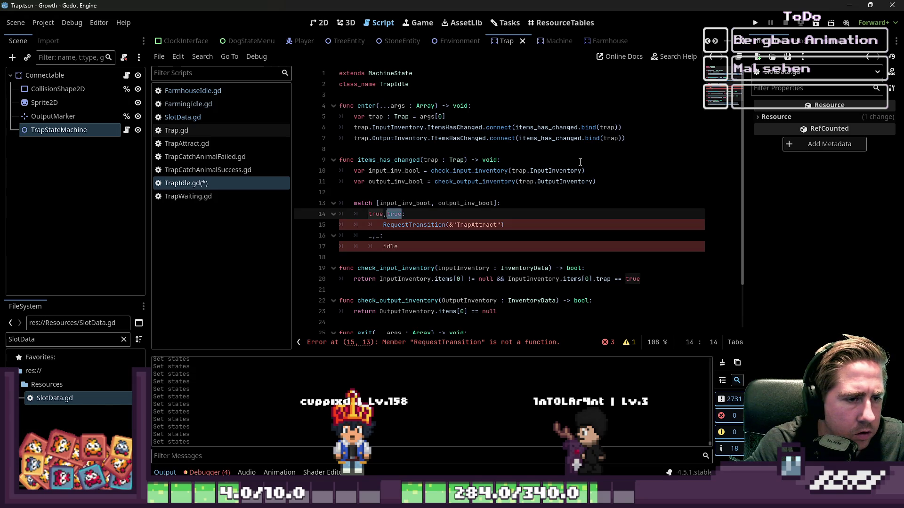
key("Left")
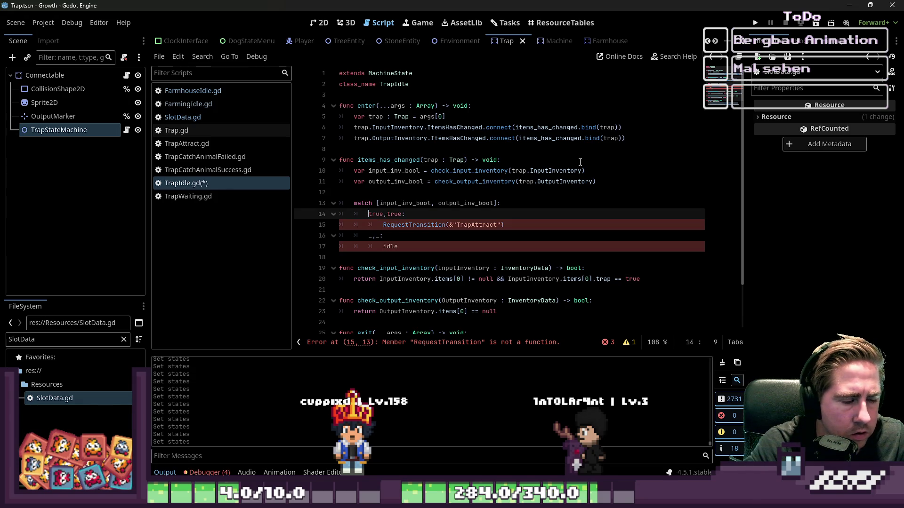
key("Down")
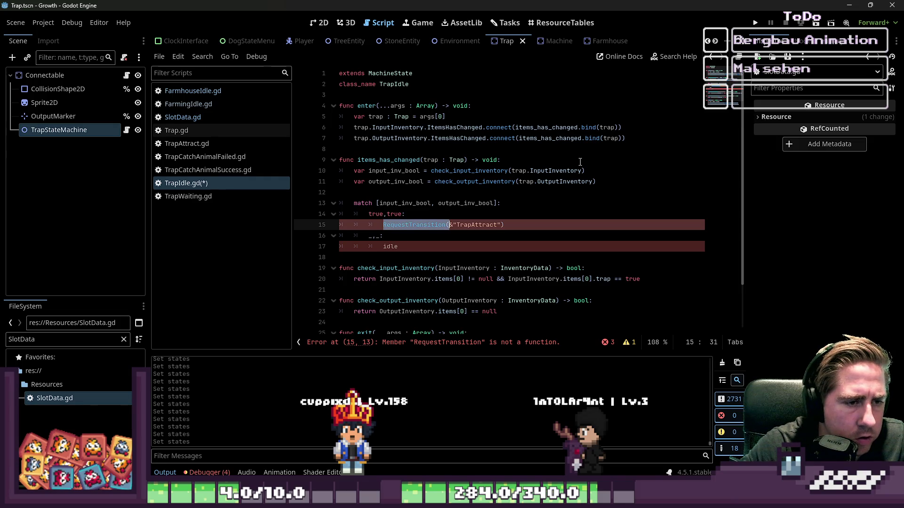
key("Down")
key("Down")
key("shift+End")
type("RequestTransition(")
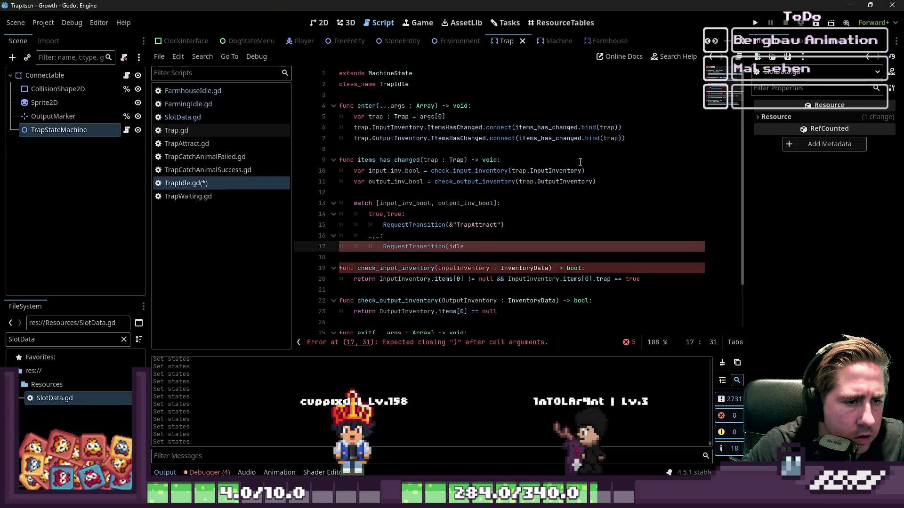
type("\"")
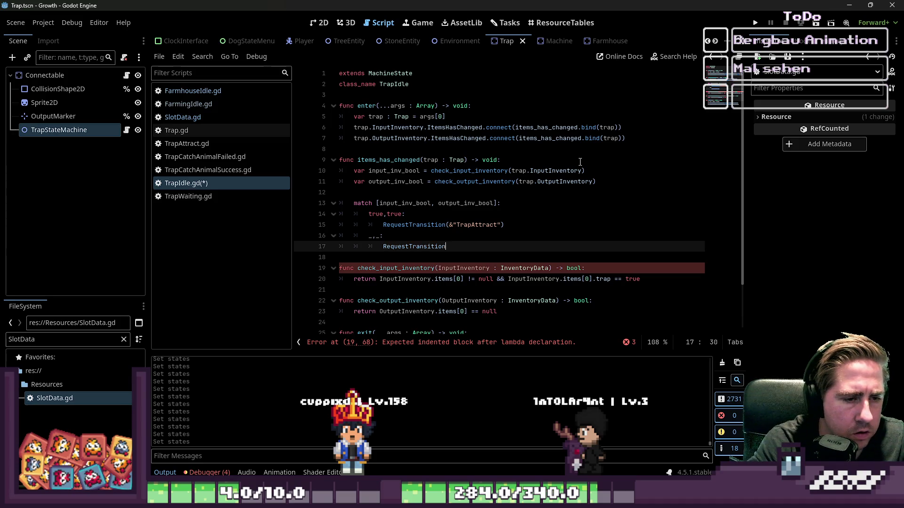
type("&\"TrapId")
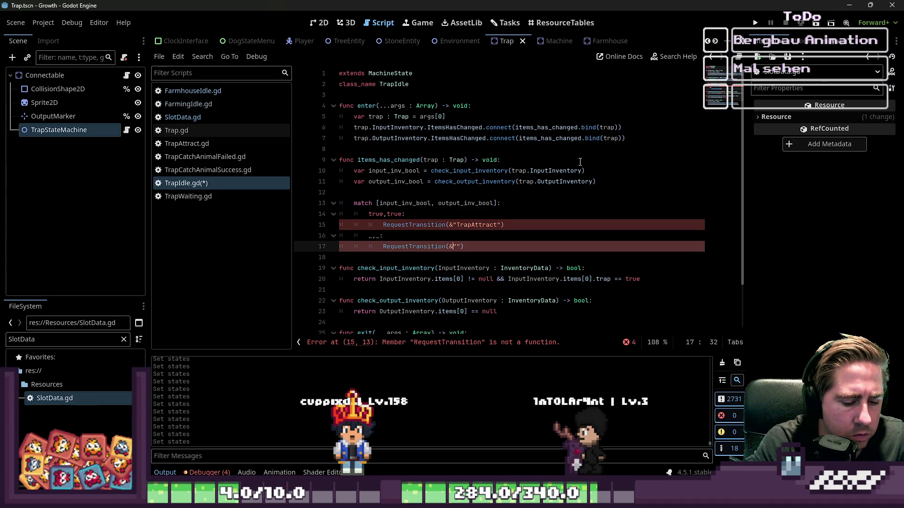
type("le")
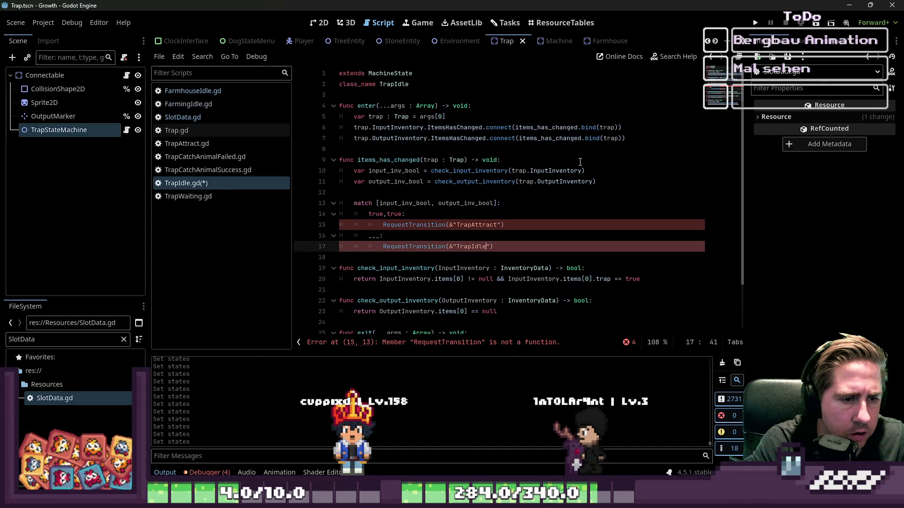
Wrap the true,true and wildcard match patterns in array brackets.
key("Up")
key("Up")
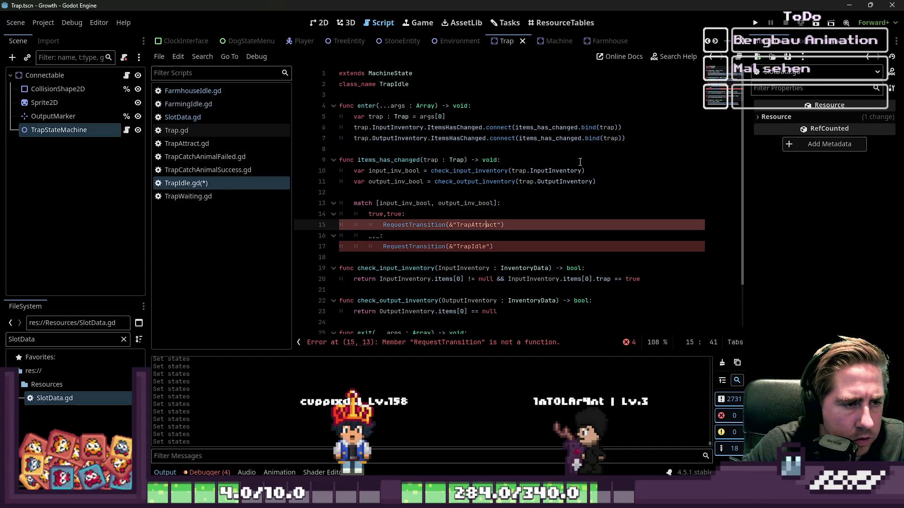
key("Up")
key("ctrl+Right")
key("ctrl+shift+Left")
key("ctrl+shift+Left")
key("ctrl+shift+Left")
type("[")
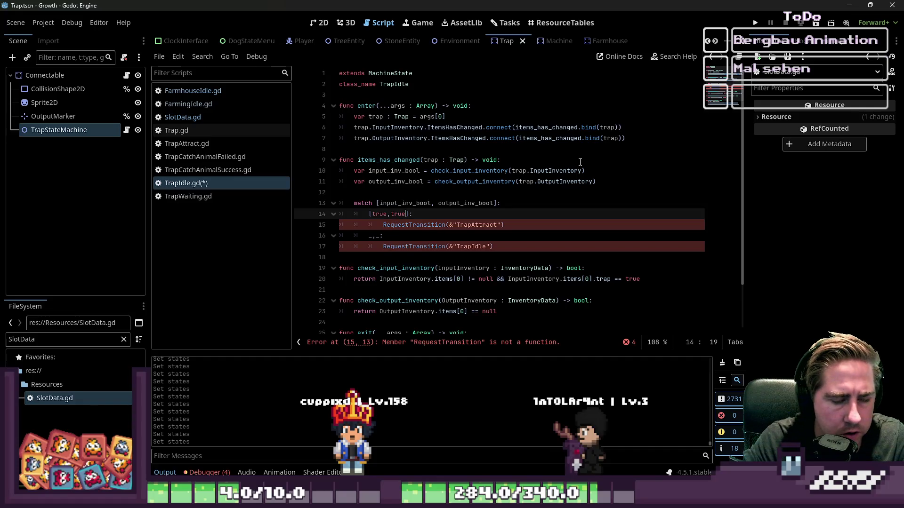
key("Down")
key("Down")
key("Left")
key("Left")
key("shift+Left")
key("shift+Left")
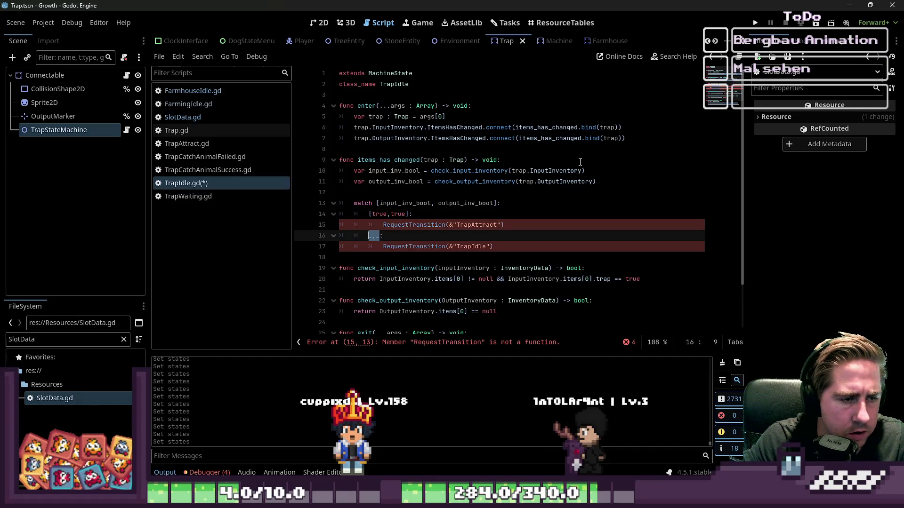
type("[")
key("Up")
Change both RequestTransition calls to RequestTransition.emit and save TrapIdle.gd.
key("ctrl+Right")
key("ctrl+Right")
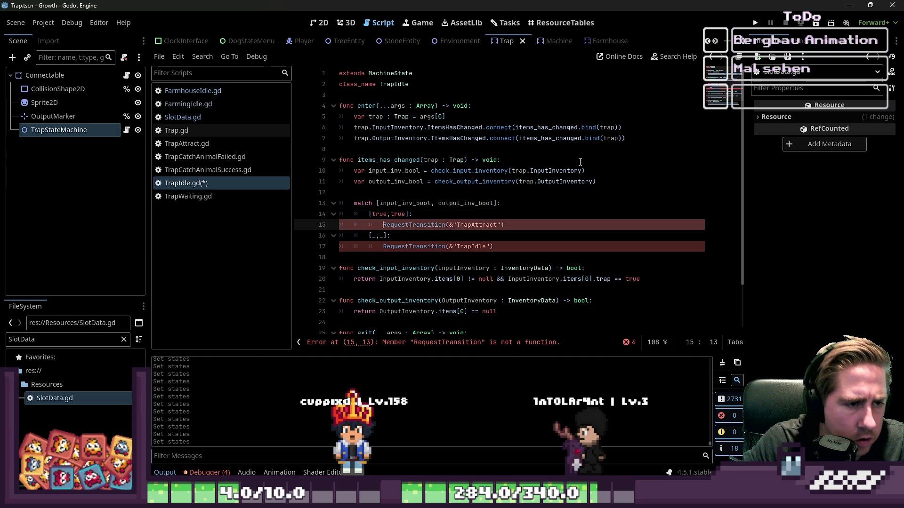
key("ctrl+Right")
type(".emit")
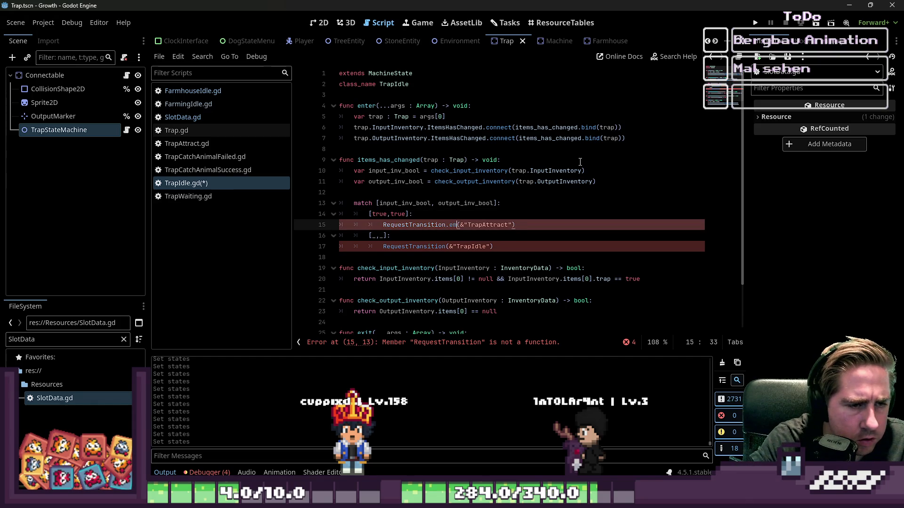
key("Escape")
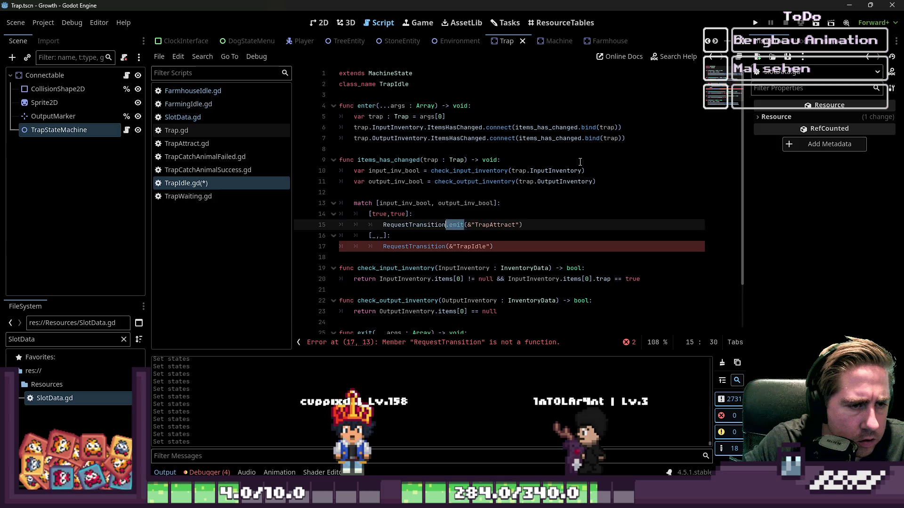
key("Down")
key("Down")
type(".emit")
key("Down")
key("ctrl+s")
key("Up")
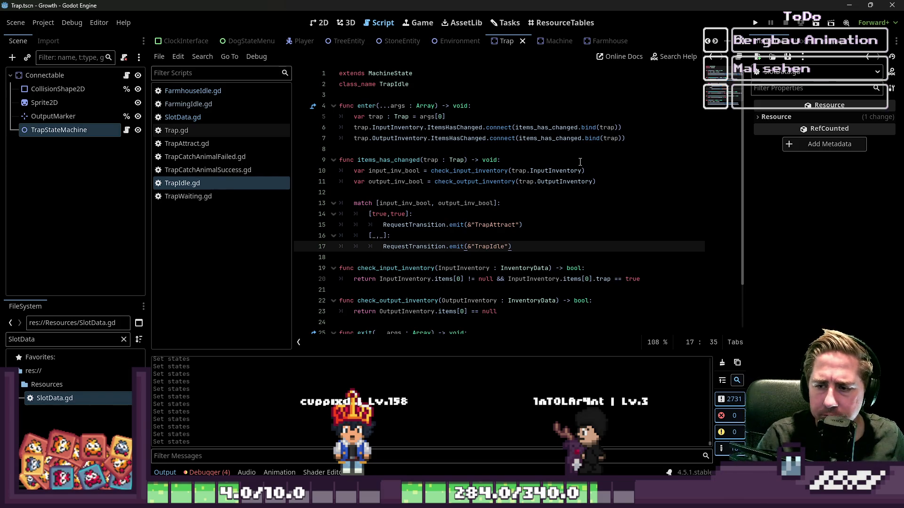
scroll(419, 146, "down", 2)
Save the scene.
left_click(381, 215)
left_click(400, 193)
left_click(402, 200)
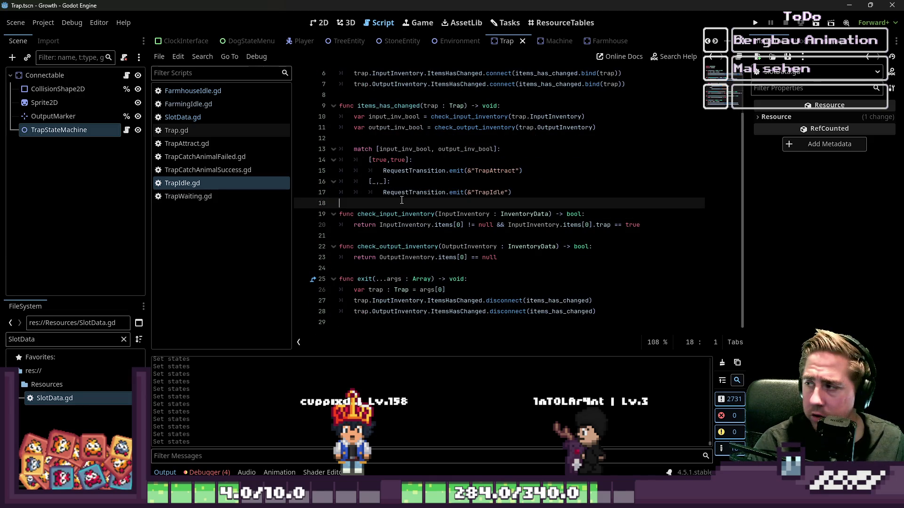
key("ctrl+s")
scroll(426, 213, "up", 2)
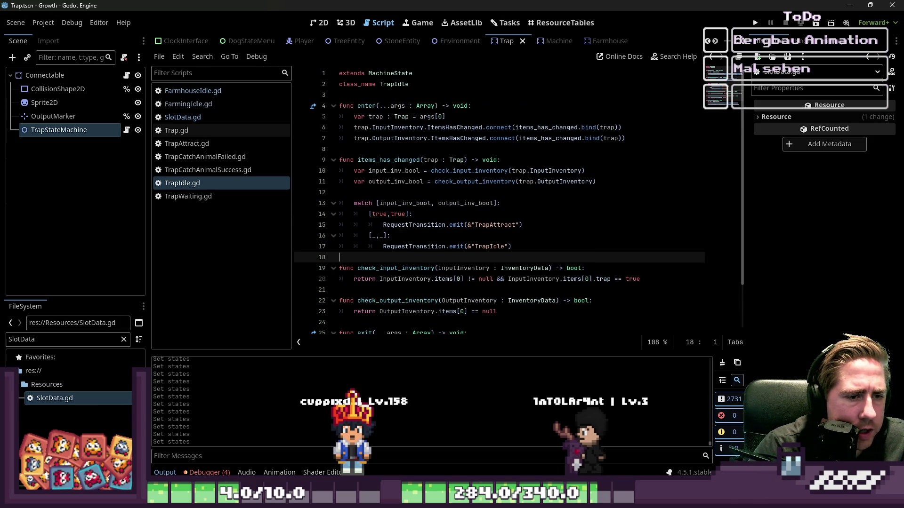
Paste the enter function and trap variable into TrapAttract.gd.
left_click(440, 197)
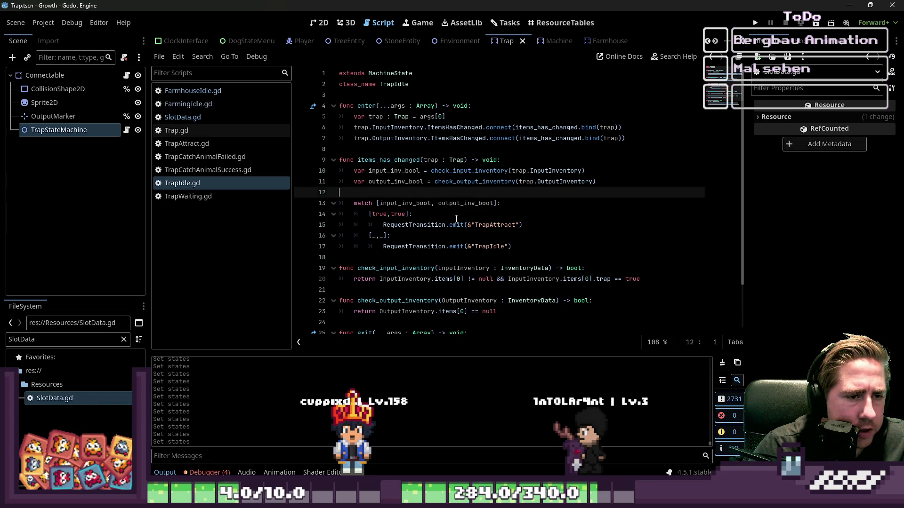
double_click(494, 224)
left_click(185, 145)
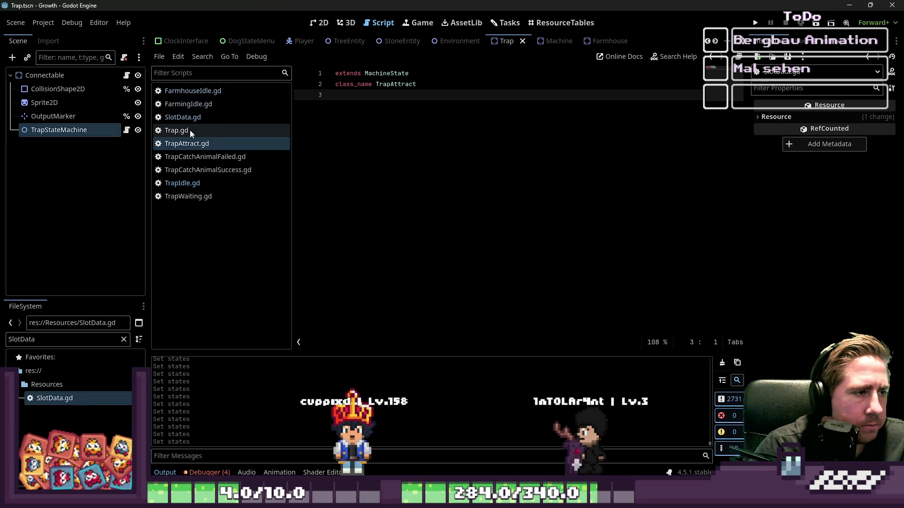
left_click(224, 180)
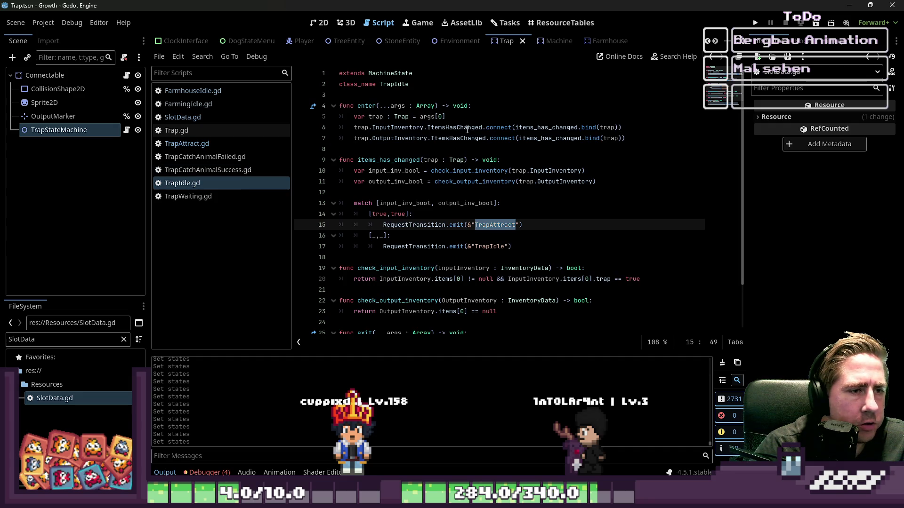
left_click(211, 142)
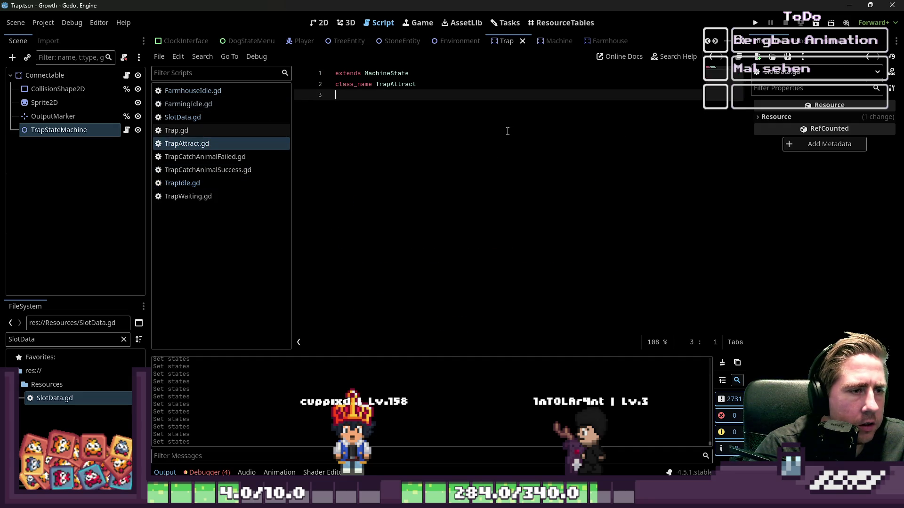
key("ctrl+v")
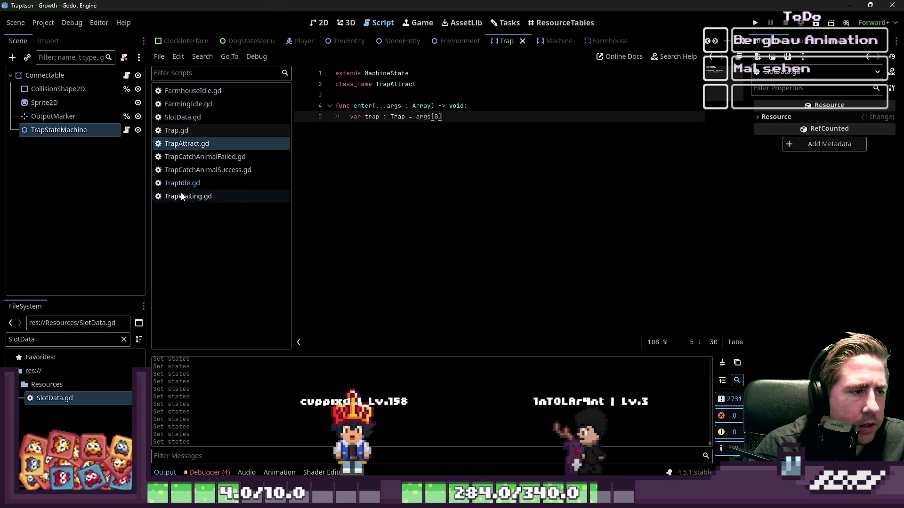
Copy the exit function from TrapIdle.gd and paste it into TrapAttract.gd.
left_click(207, 183)
scroll(350, 167, "down", 2)
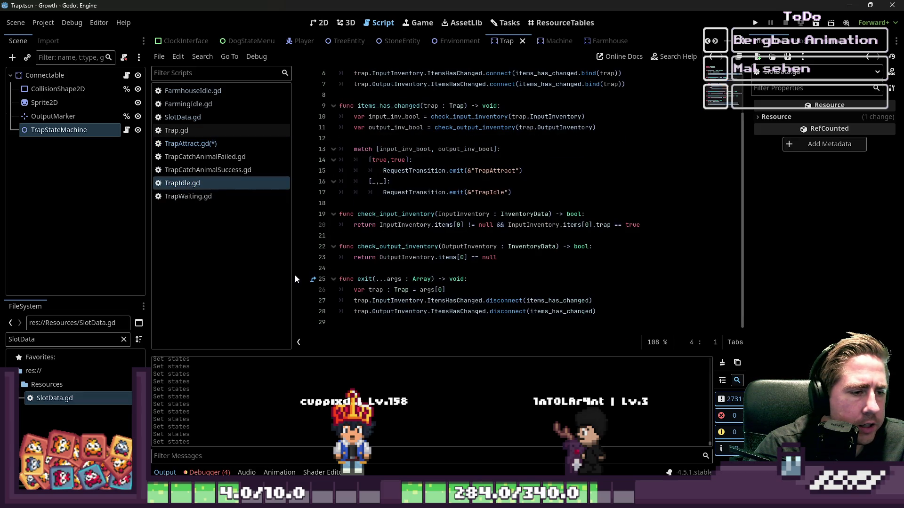
left_click_drag(459, 289, 336, 279)
key("ctrl+c")
left_click(211, 143)
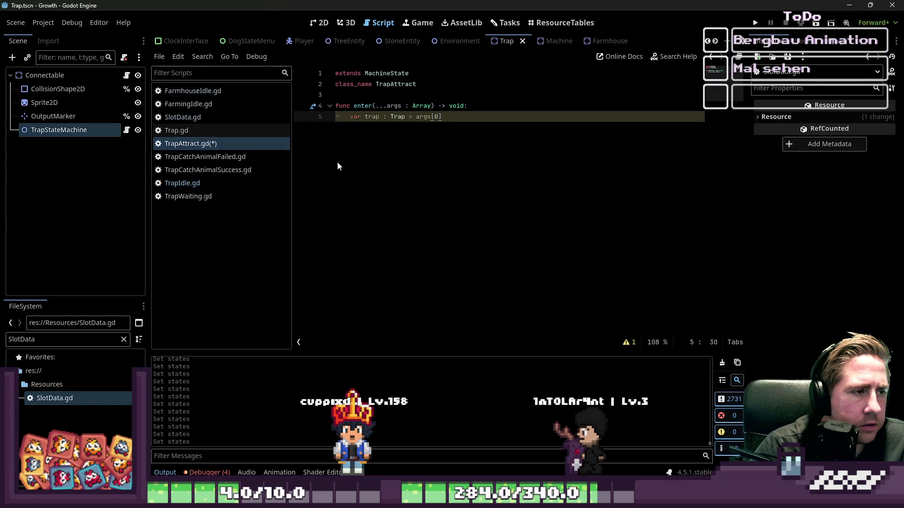
key("Return")
key("Return")
key("Return")
key("ctrl+v")
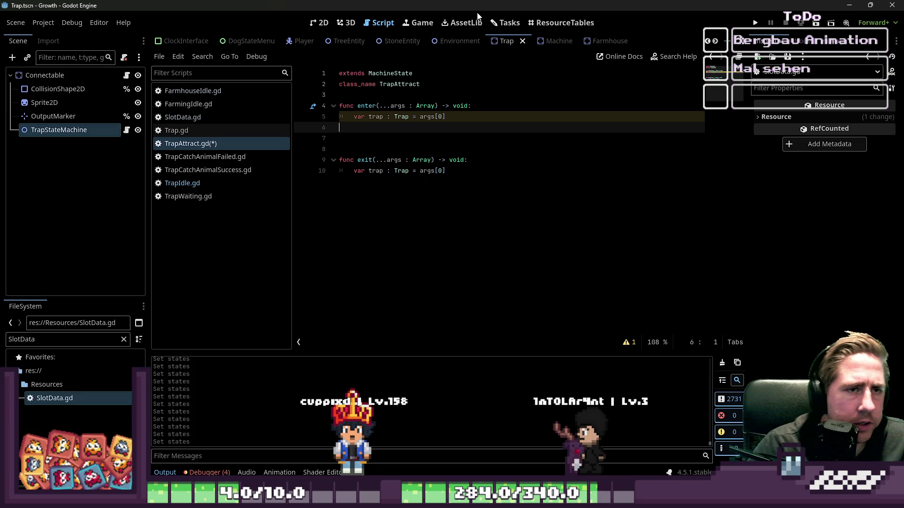
Open the Tiere fangen Funktion task details from the task board.
left_click(505, 23)
scroll(415, 180, "down", 5)
left_click(529, 288)
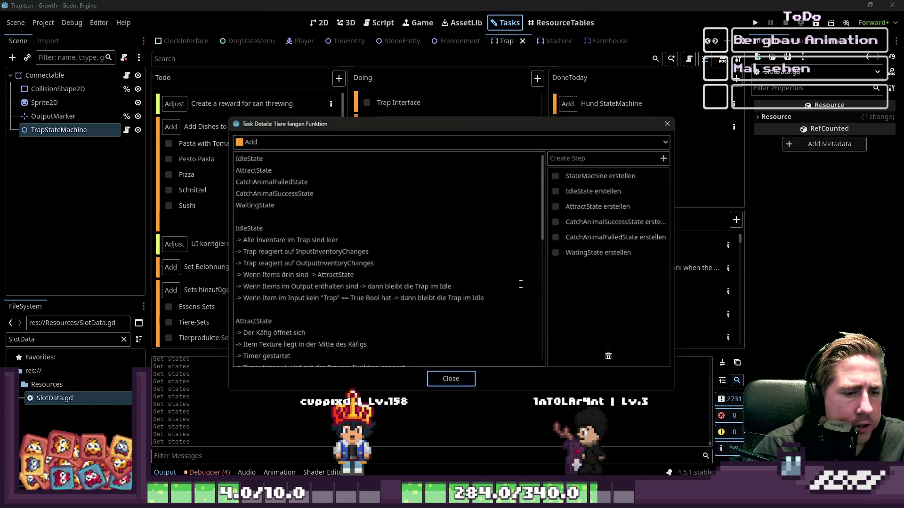
Copy the AttractState note lines from the task details and close the dialog.
left_click(297, 260)
double_click(288, 276)
scroll(340, 316, "down", 1)
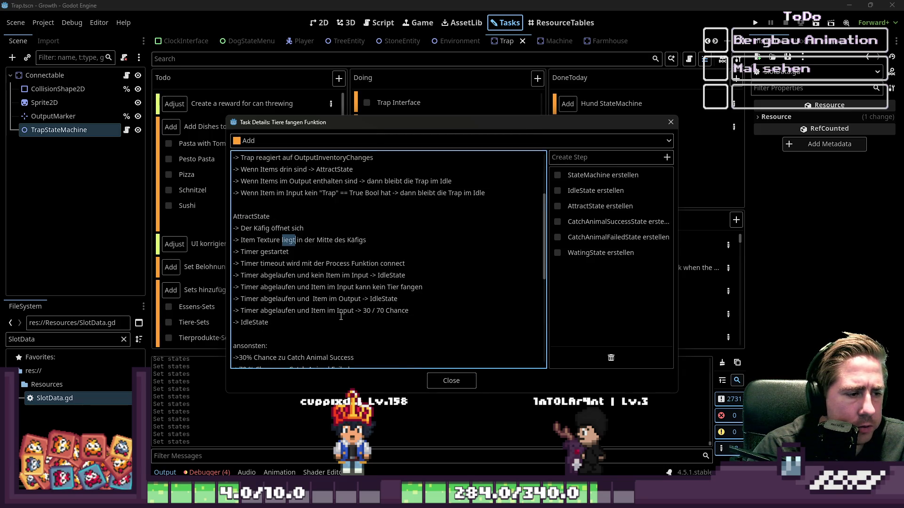
left_click_drag(308, 324, 200, 229)
key("ctrl+c")
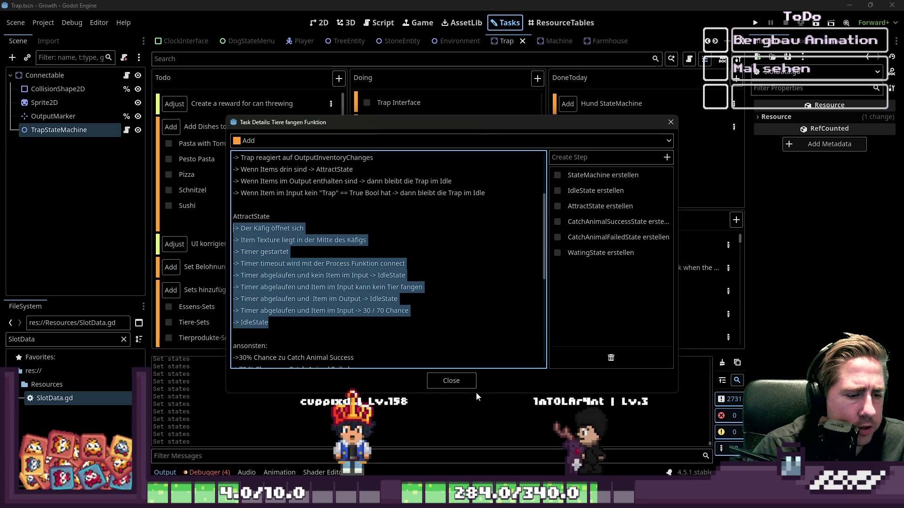
left_click(451, 380)
Paste the AttractState notes above func enter in TrapAttract.gd and comment them with #.
left_click(369, 22)
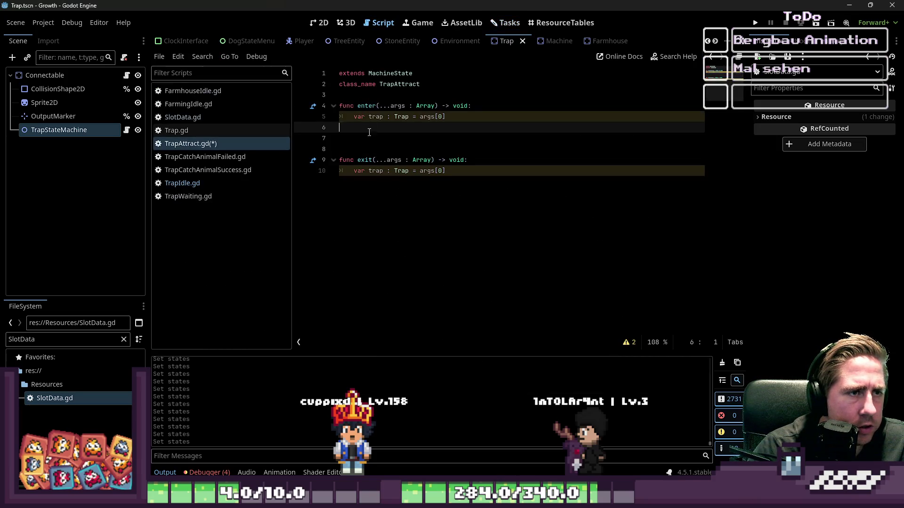
left_click(370, 149)
key("Up")
key("Up")
key("Up")
key("Return")
key("Return")
key("Return")
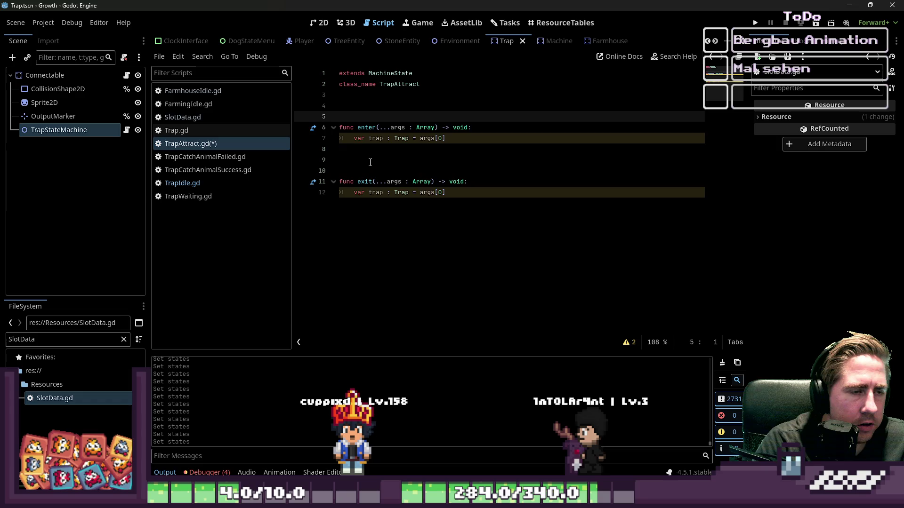
key("Up")
key("Up")
key("Up")
key("ctrl+v")
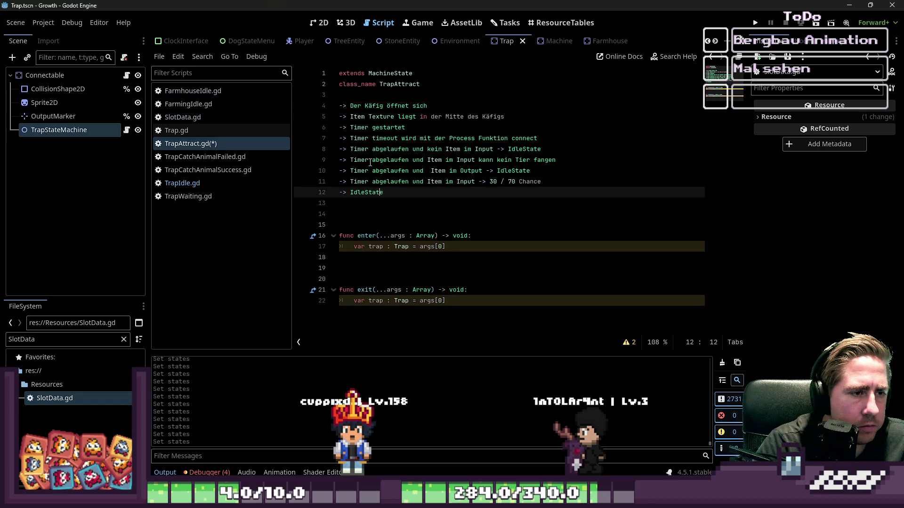
key("Left")
key("shift+alt+Up")
key("shift+alt+Up")
key("shift+alt+Up")
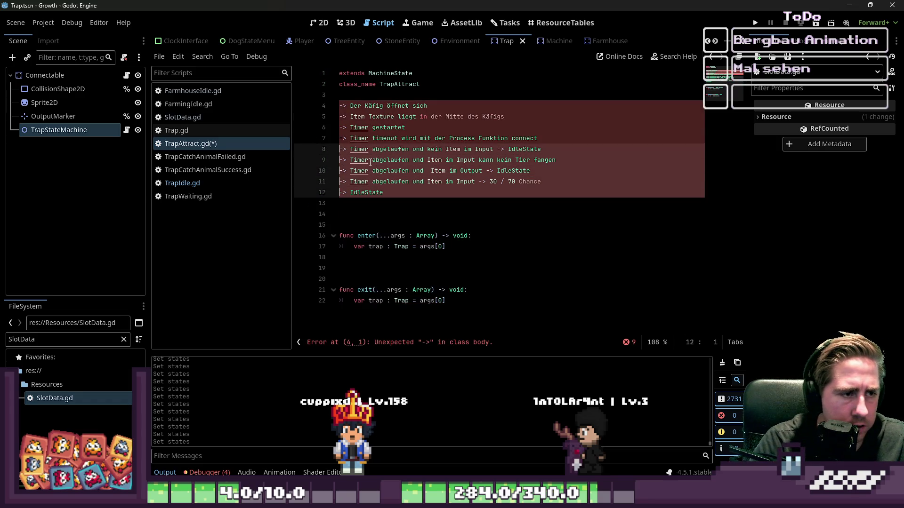
key("shift+alt+Up")
type("#")
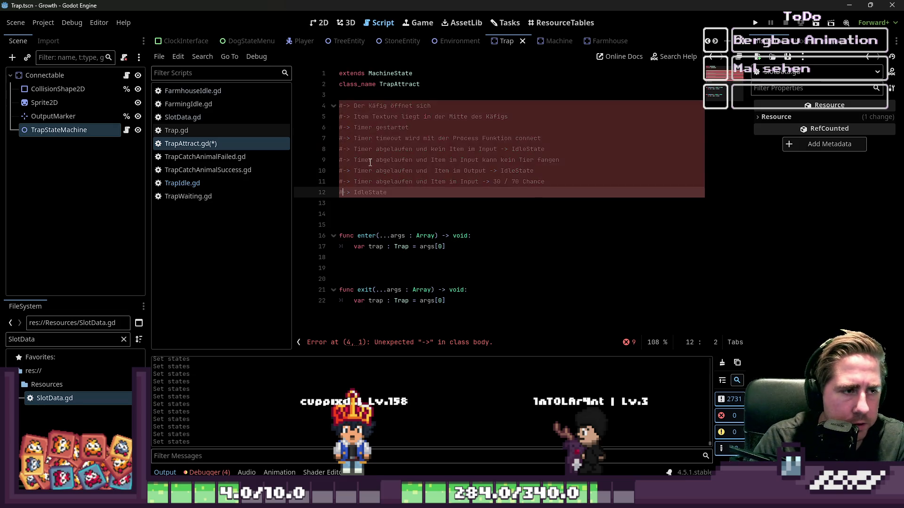
key("Escape")
key("Down")
key("Down")
key("Down")
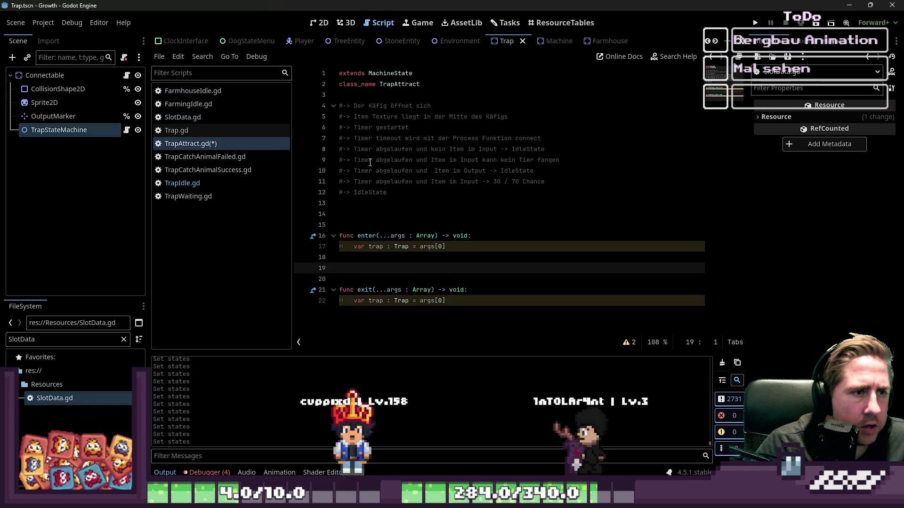
Tidy the indentation and blank lines inside the enter function.
left_click(398, 116)
left_click(376, 257)
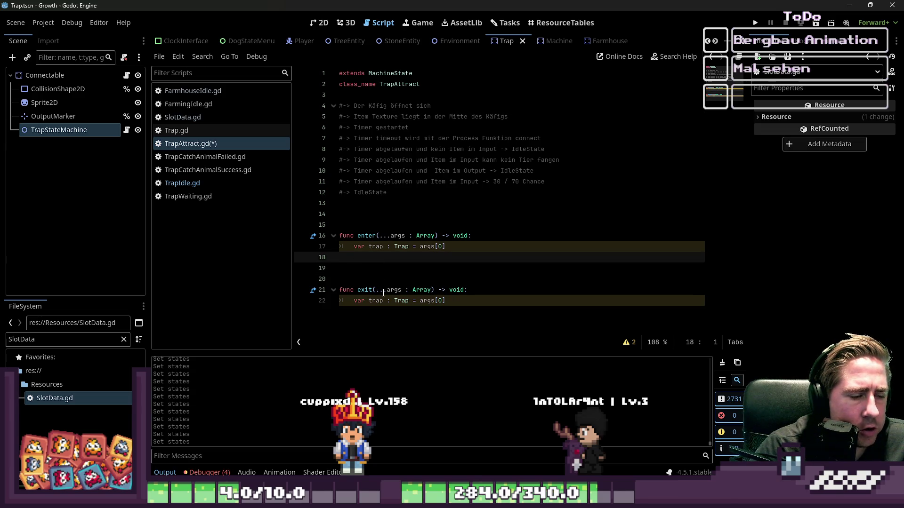
key("BackSpace")
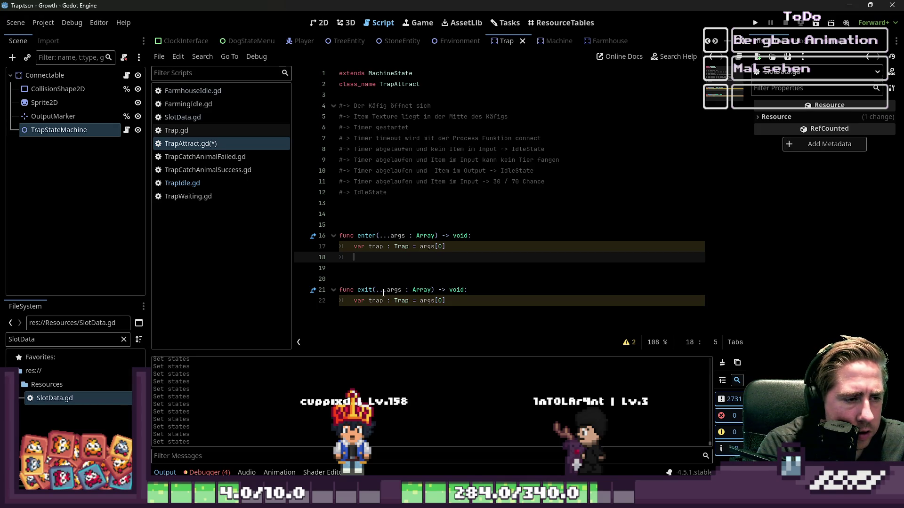
key("Return")
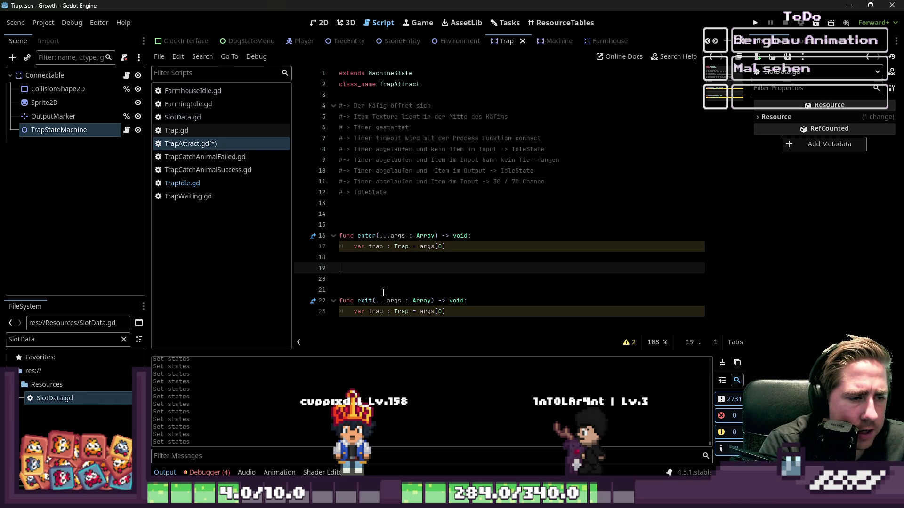
key("BackSpace")
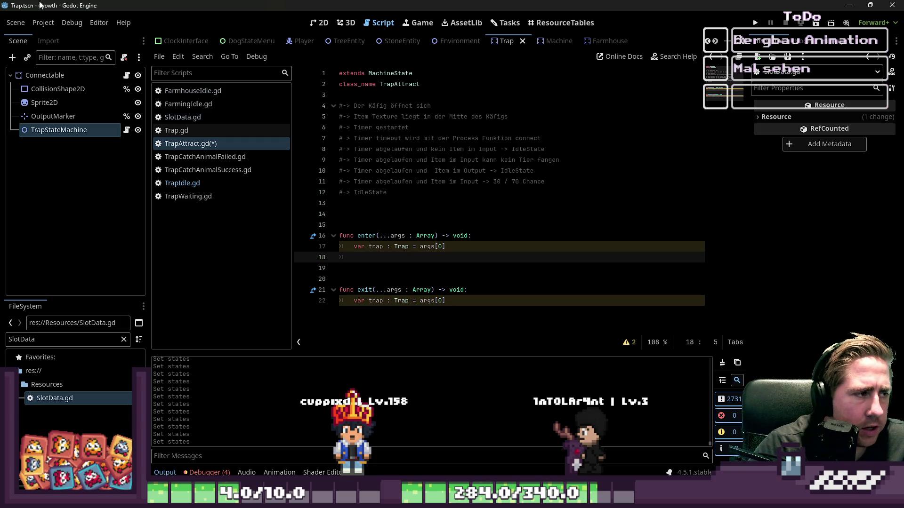
left_click(63, 131)
Create a Timer child node and mark it with a % scene-unique name.
key("ctrl+a")
type("timer")
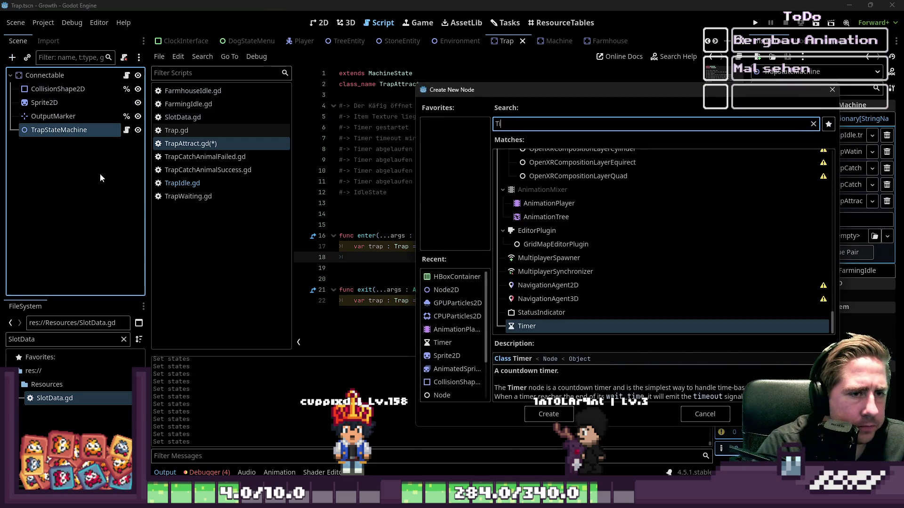
key("Return")
key("F2")
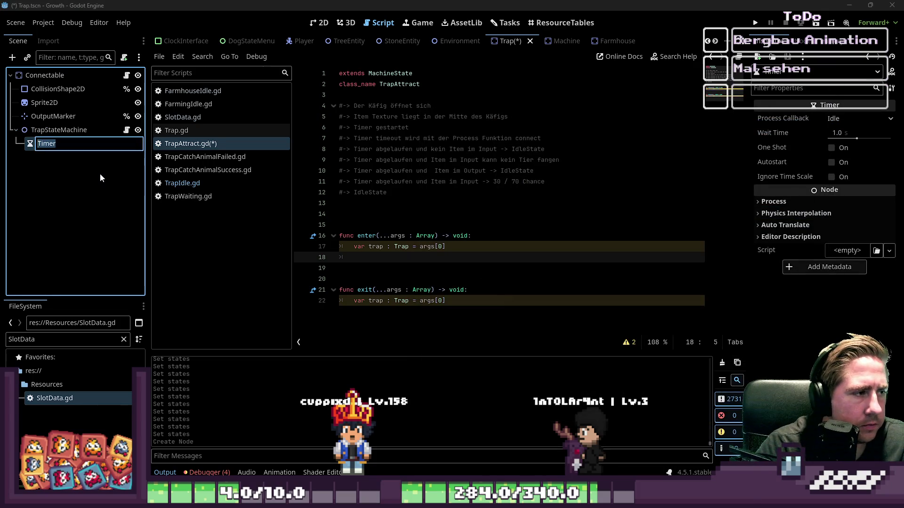
key("Home")
type("%")
key("Return")
In enter, start typing trap.get_node("TrapStateMachine/Timer").timeout.connect(.
left_click(374, 258)
type("%")
key("BackSpace")
type("trap.get")
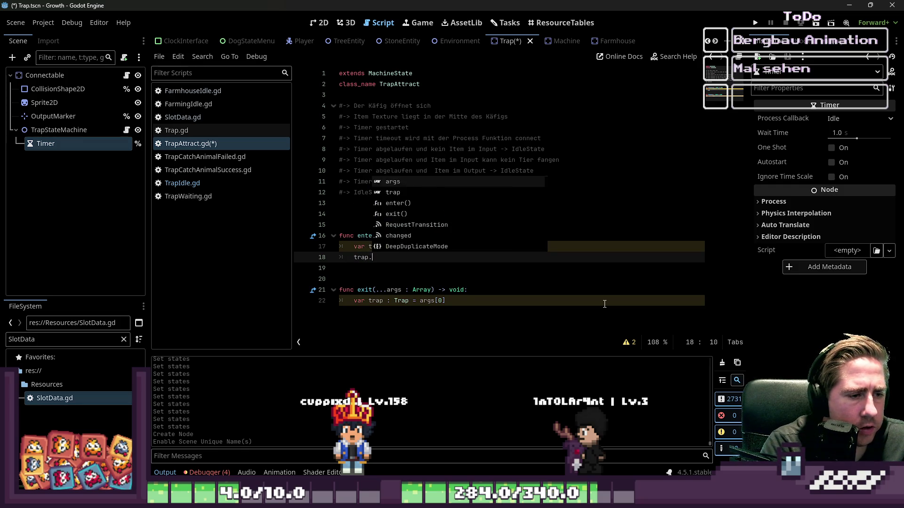
type("_node(\"")
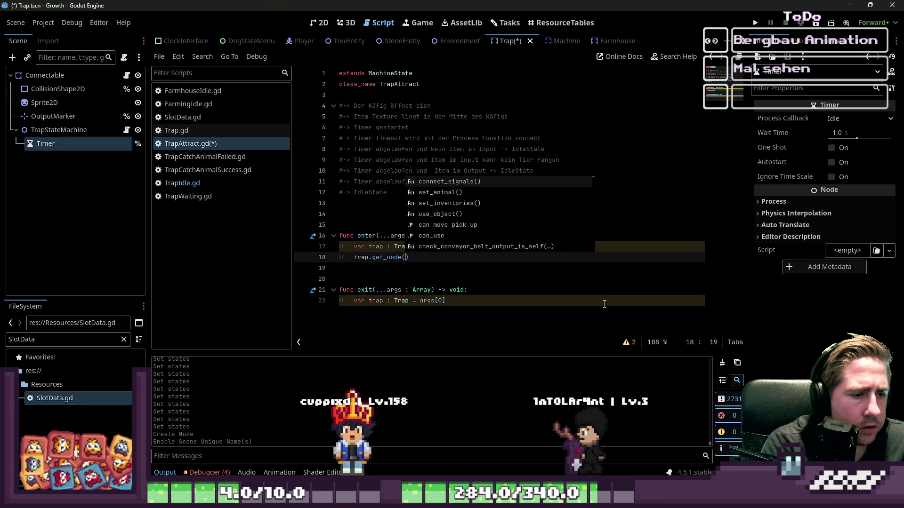
type("TrapState")
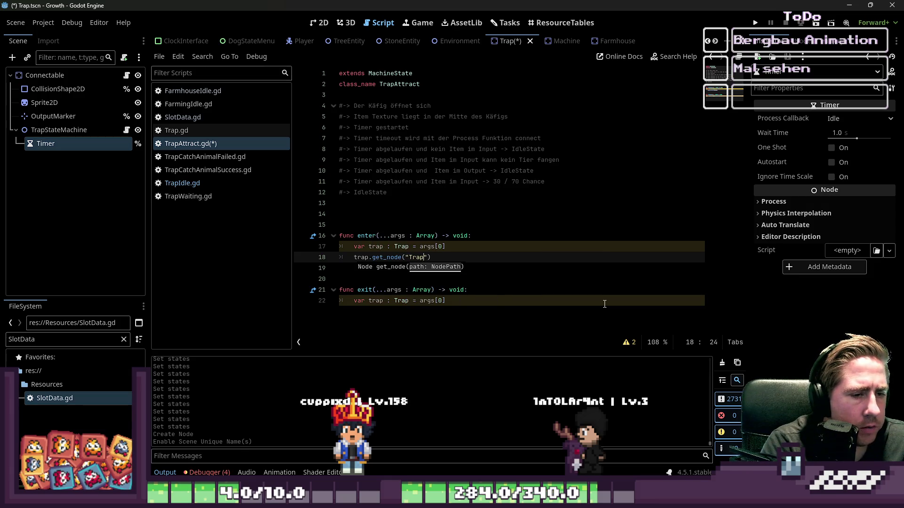
type("Machine/Ti")
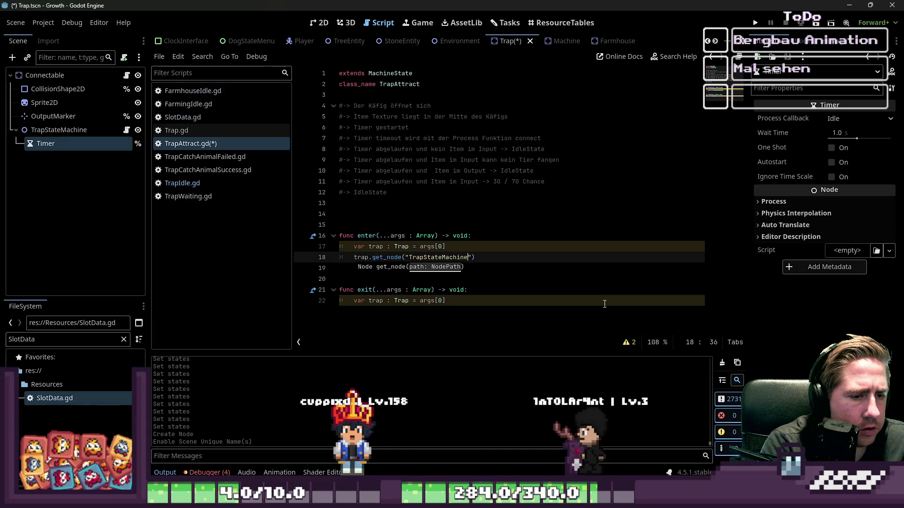
type("mer\").")
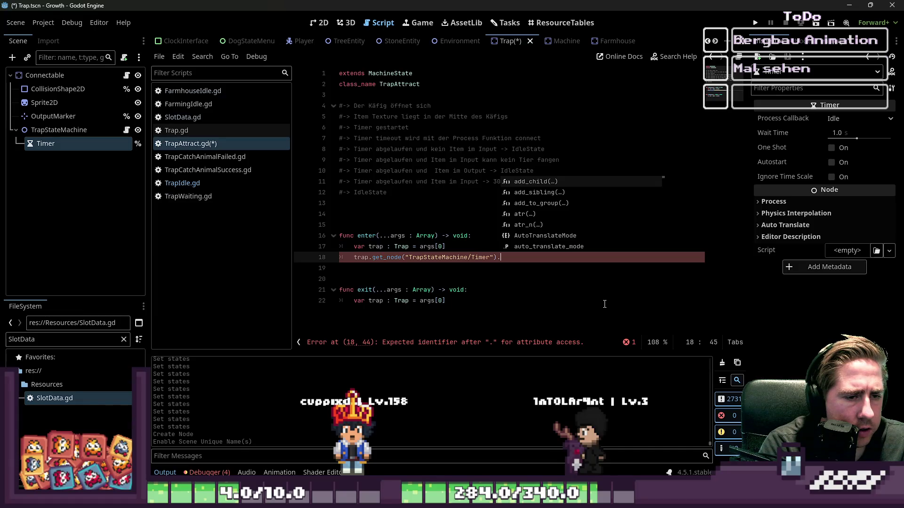
type("timeout.")
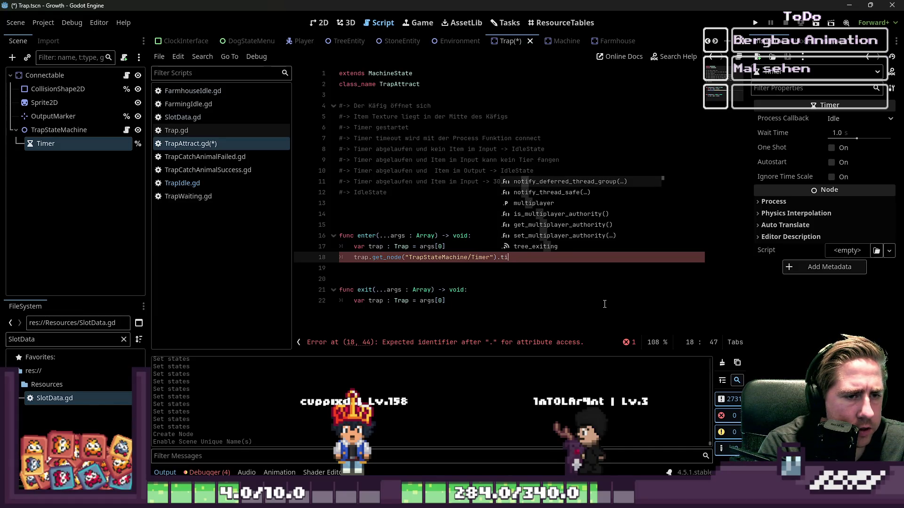
type("connect(")
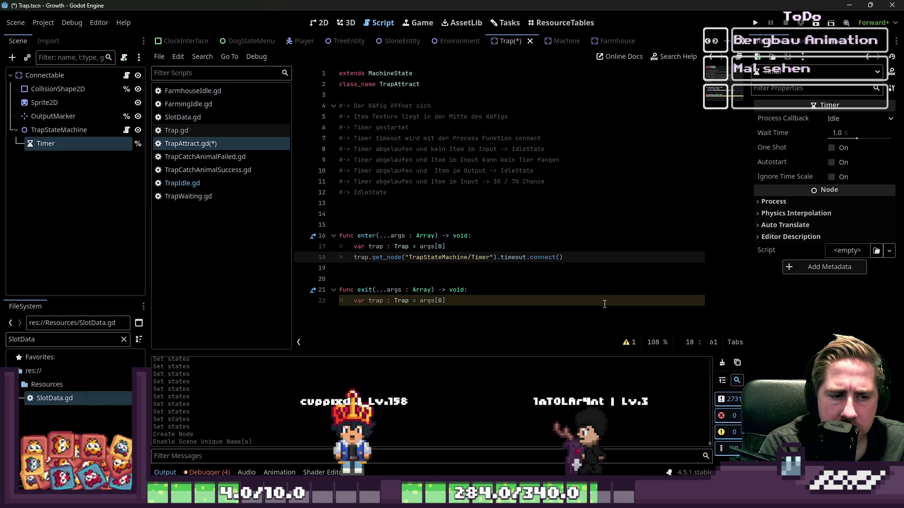
Pass catch_process_finished.bind(trap) to the timeout connect call and copy the callback name.
type("catch_")
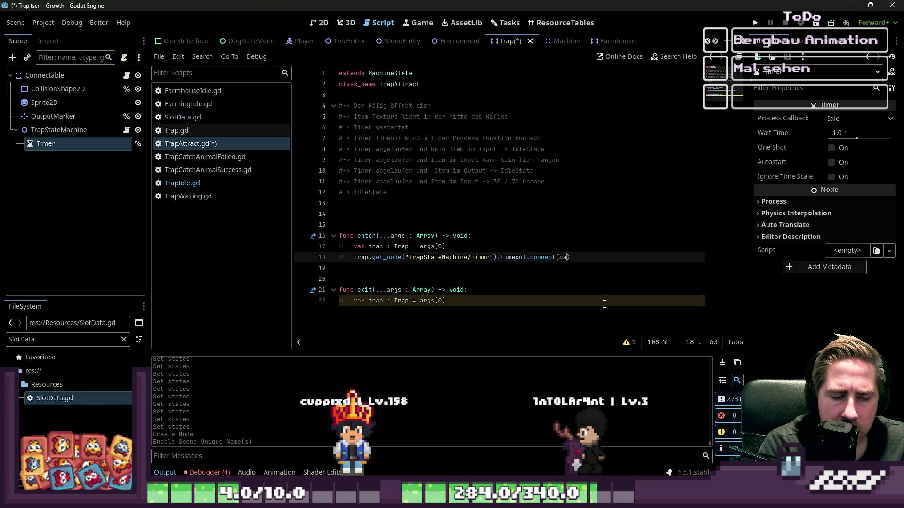
type("po")
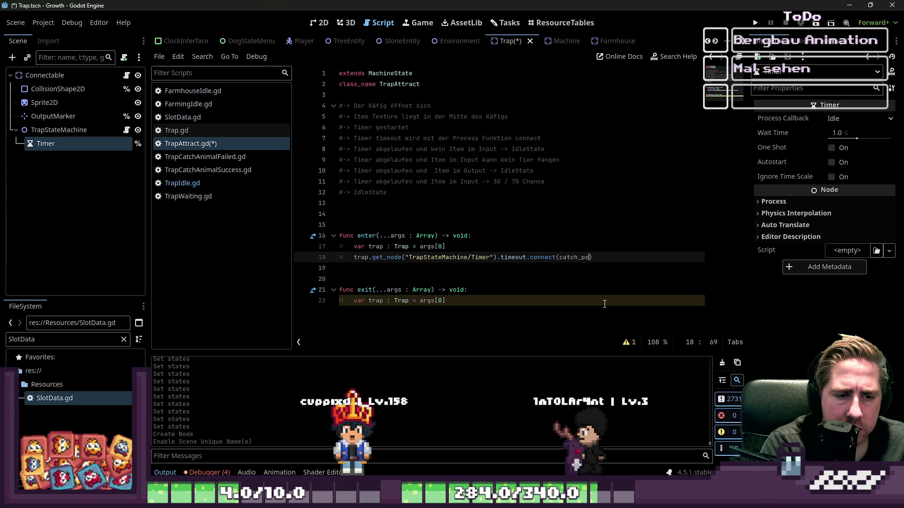
type("ocess_finis")
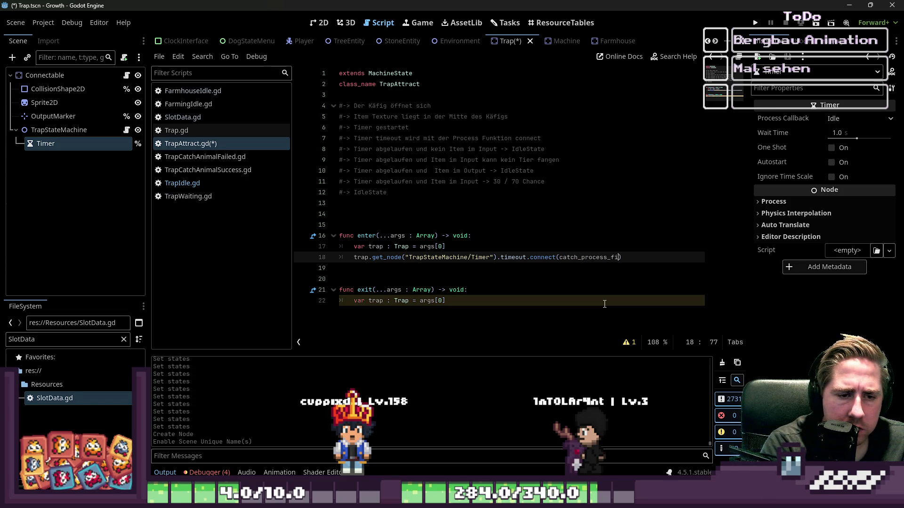
type("hed")
key("BackSpace")
key("BackSpace")
type(".bind(trap)")
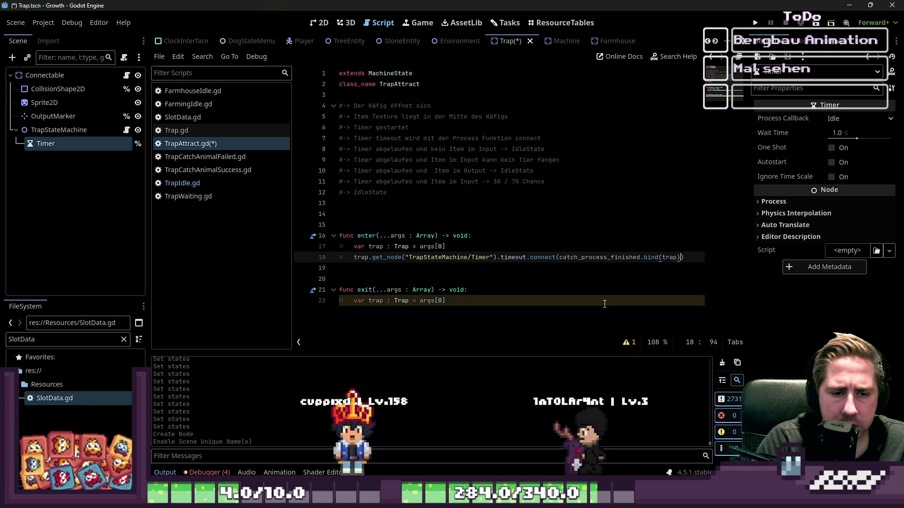
key("Left")
key("Left")
key("Left")
key("Left")
key("Left")
key("Left")
key("ctrl+shift+Left")
key("ctrl+c")
key("Down")
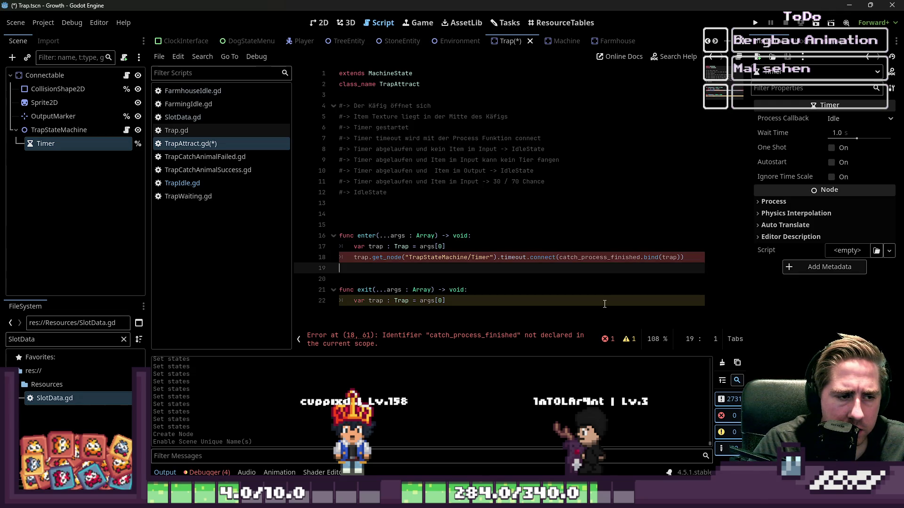
Add a catch_process_finished function below enter, returning void, with a pass body.
key("Return")
type("func")
key("ctrl+v")
type("(")
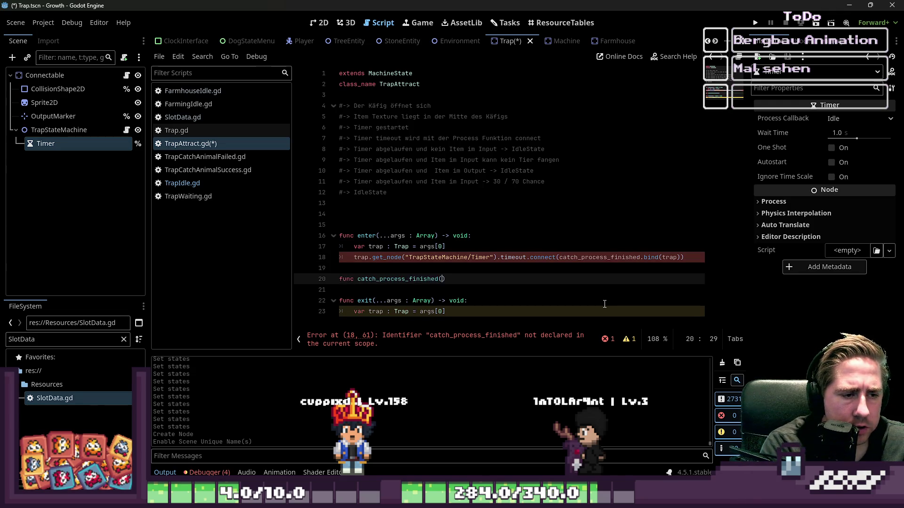
key("BackSpace")
type(")")
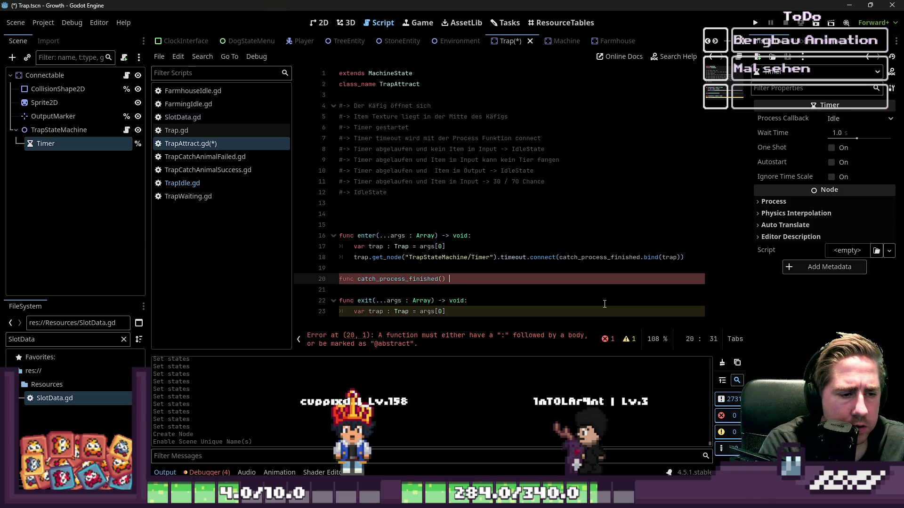
type("oid:")
key("Return")
type("pas")
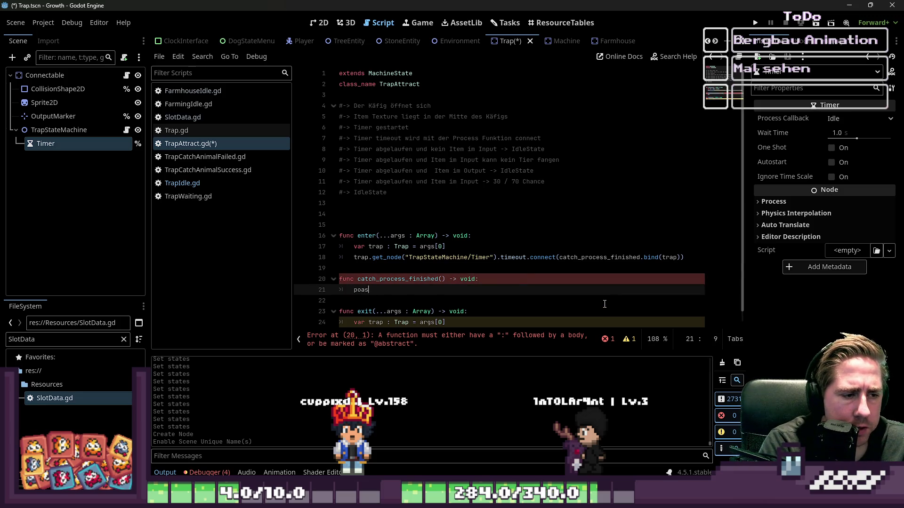
key("Return")
Give catch_process_finished the parameter trap : Trap.
key("Up")
key("End")
key("ctrl+Left")
key("ctrl+Left")
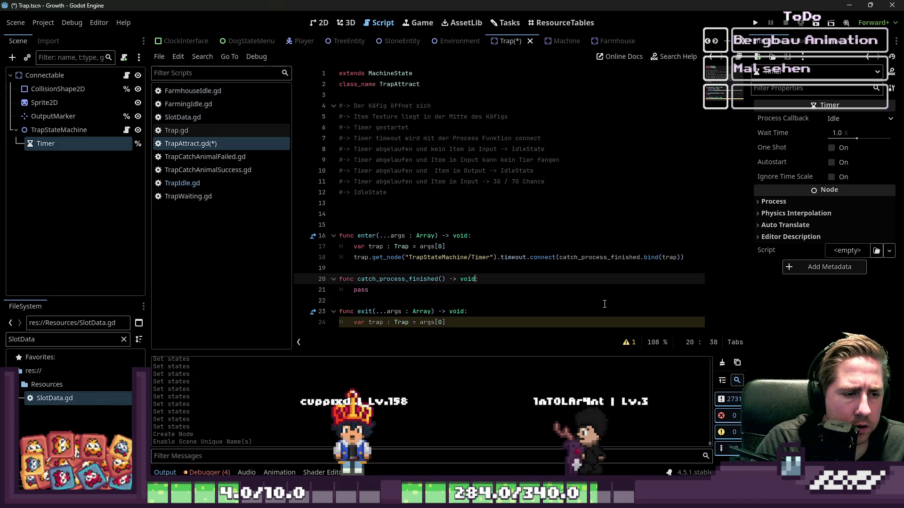
key("Home")
key("Left")
key("Left")
key("Left")
type("trap : ")
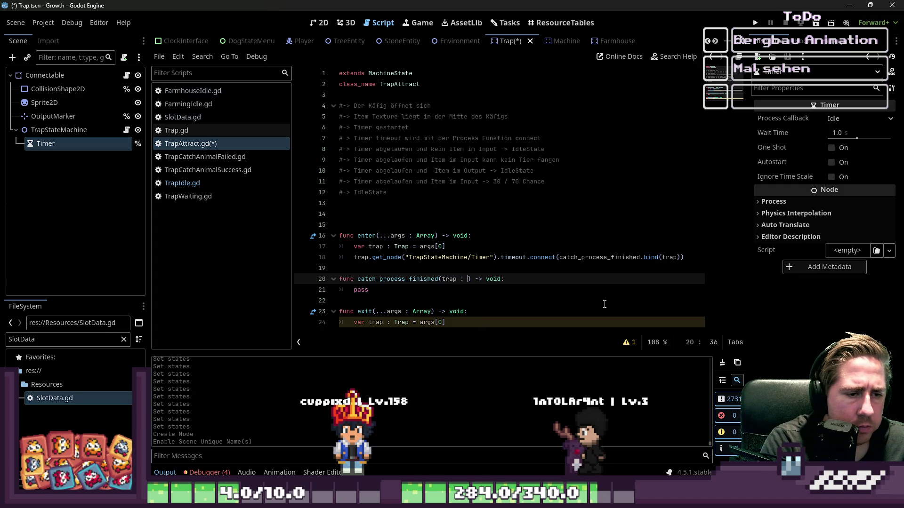
type("Trap")
Insert an indented blank line 19 after the connect call in enter.
key("Down")
key("Down")
key("Down")
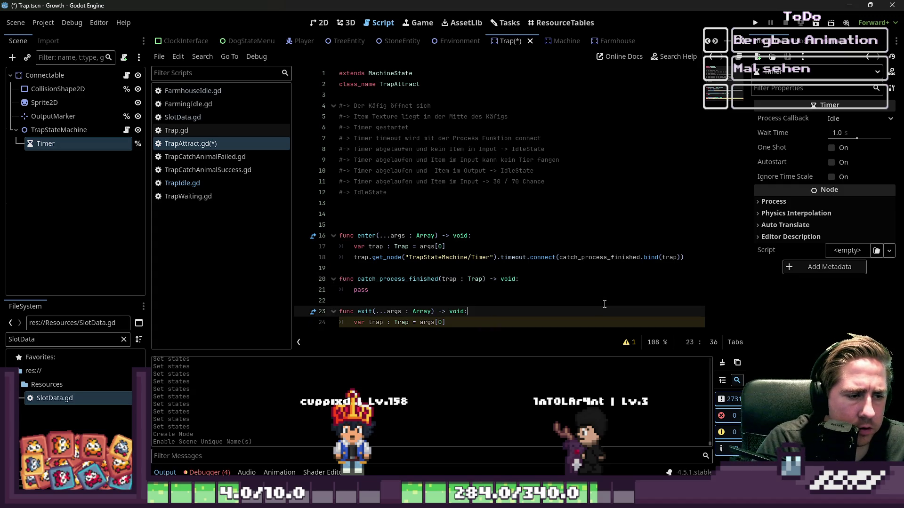
key("Up")
key("Up")
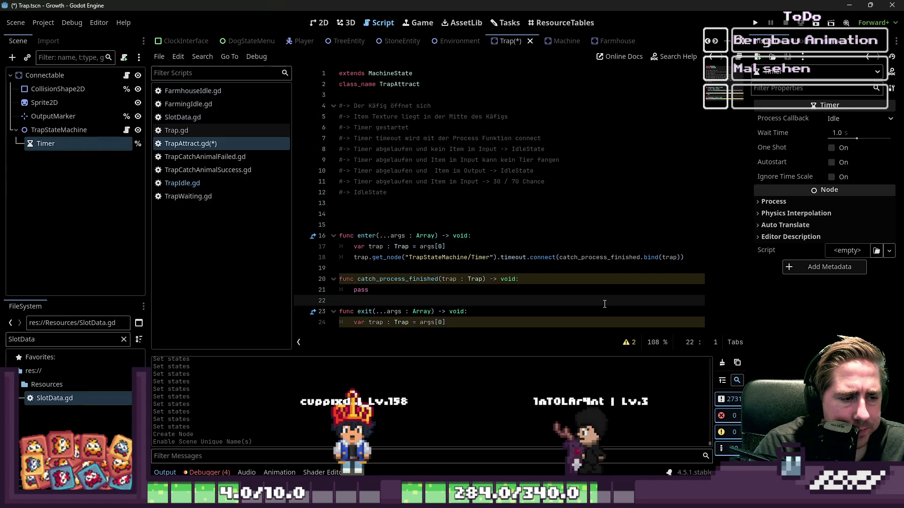
key("Up")
key("Up")
key("Up")
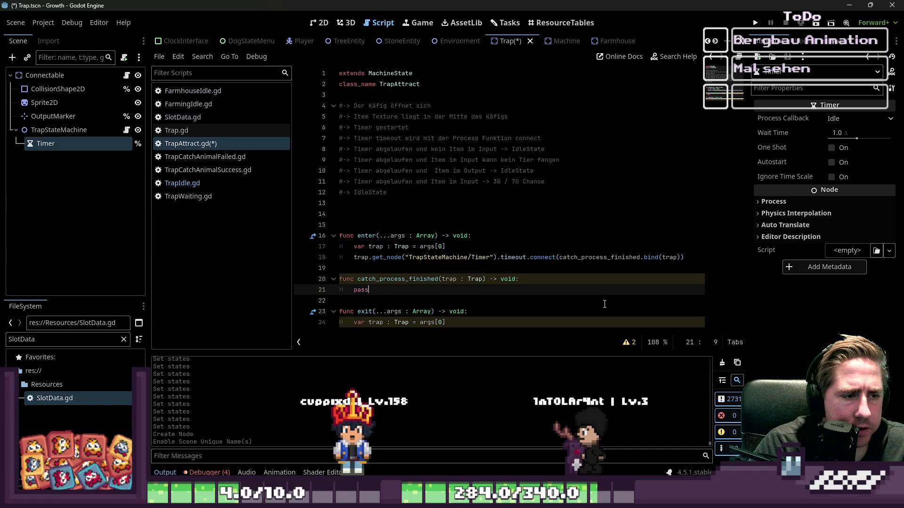
key("Down")
key("Return")
key("Up")
key("Tab")
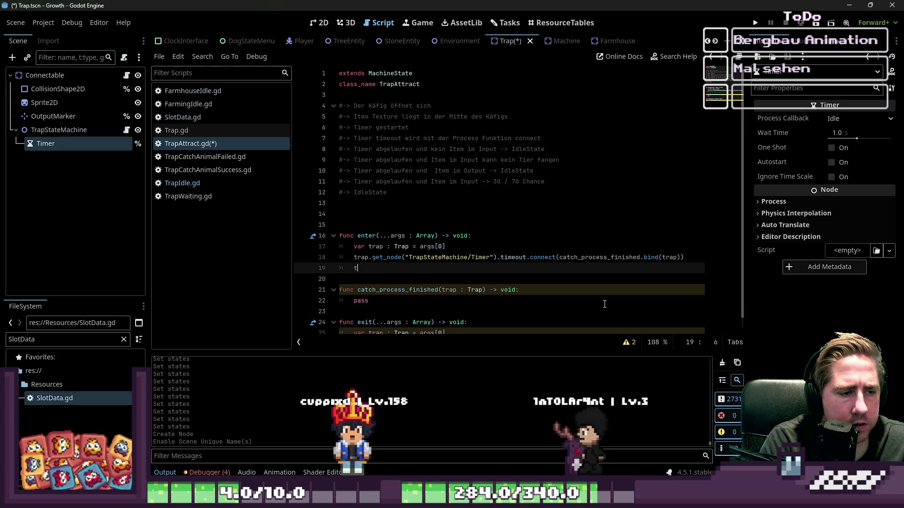
Copy the TrapStateMachine/Timer lookup onto line 19 and call start on it.
key("Up")
key("ctrl+shift+Right")
key("ctrl+shift+Right")
key("ctrl+shift+Right")
key("ctrl+shift+Left")
key("ctrl+c")
key("Down")
key("ctrl+v")
type("start(")
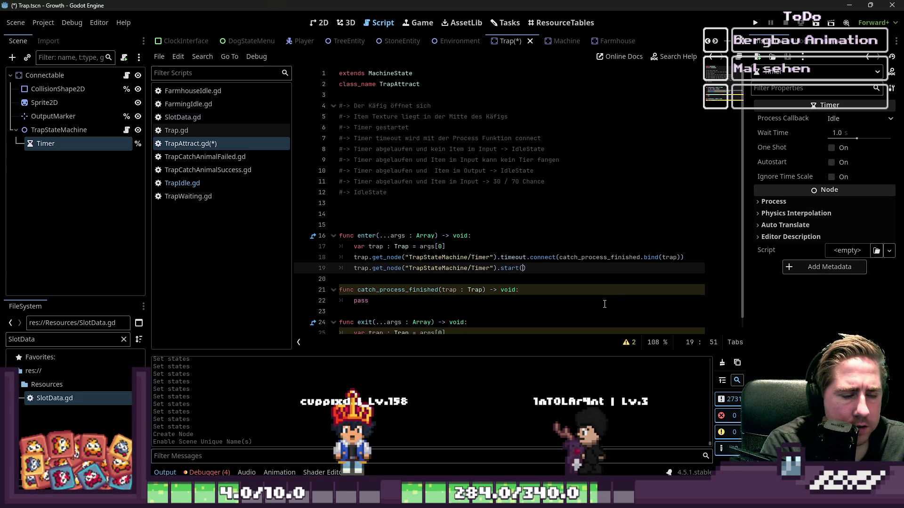
type("2")
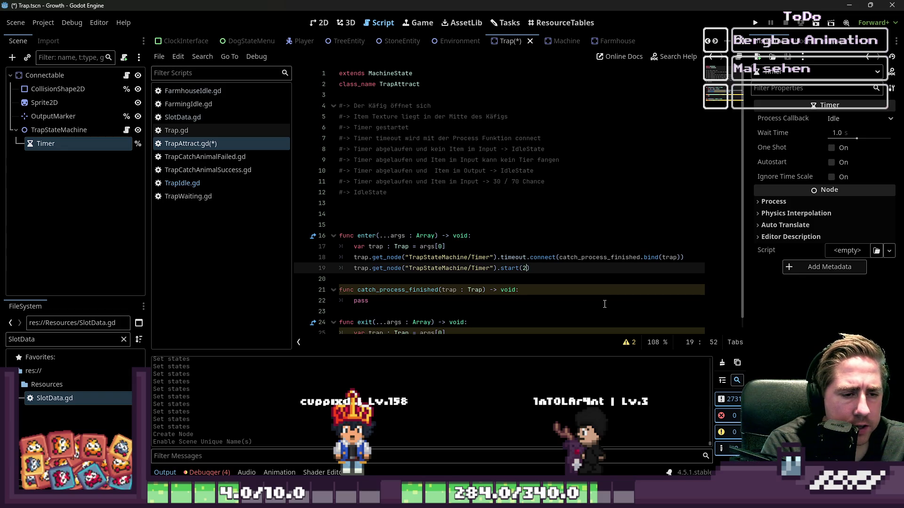
Try replacing pass in the callback with the timer start call, then undo to keep pass.
key("ctrl+shift+Left")
key("ctrl+shift+Left")
key("ctrl+shift+Left")
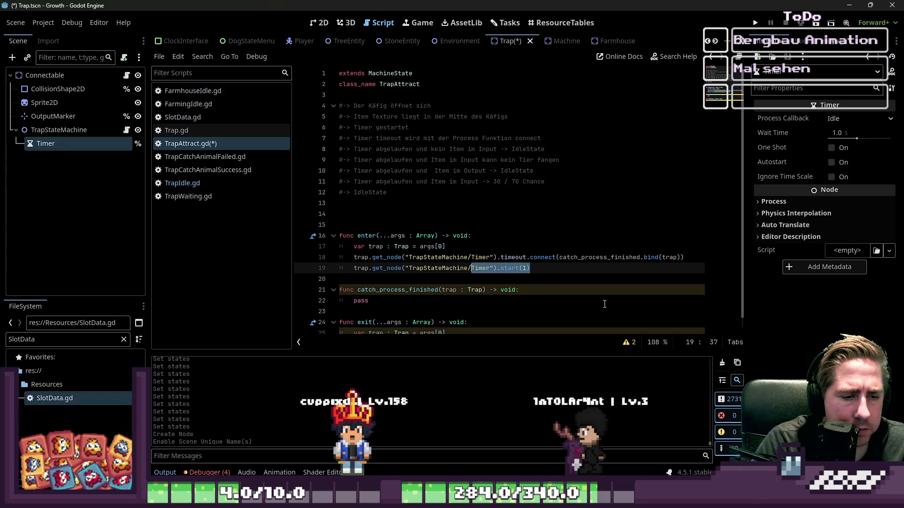
key("Down")
key("Down")
key("Down")
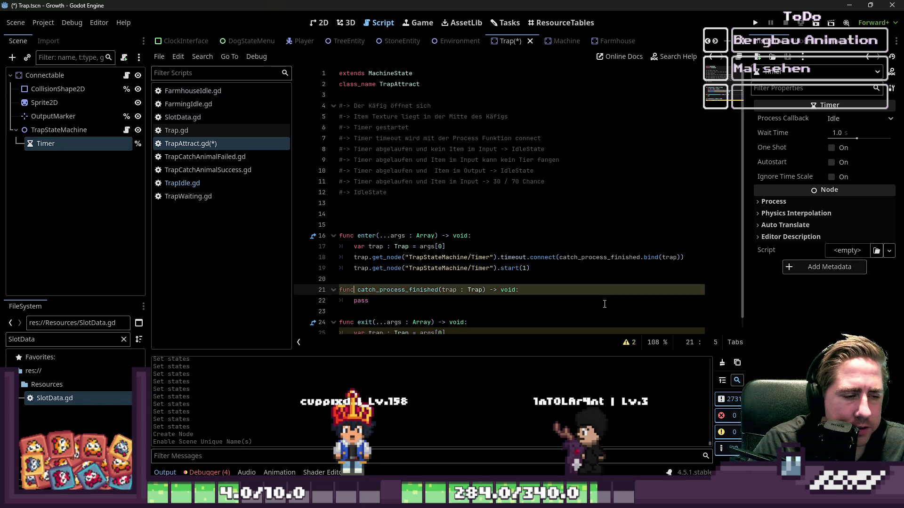
key("shift+End")
key("ctrl+v")
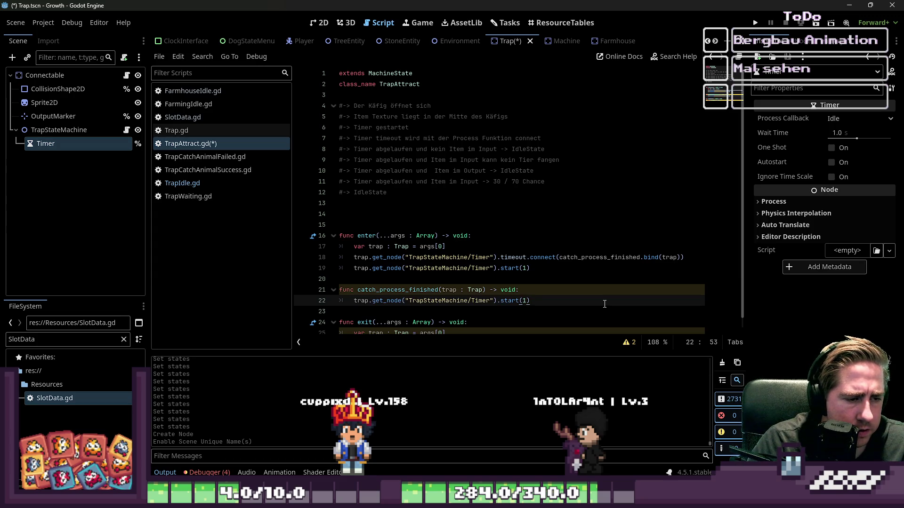
key("ctrl+z")
key("Down")
key("Down")
key("Down")
key("End")
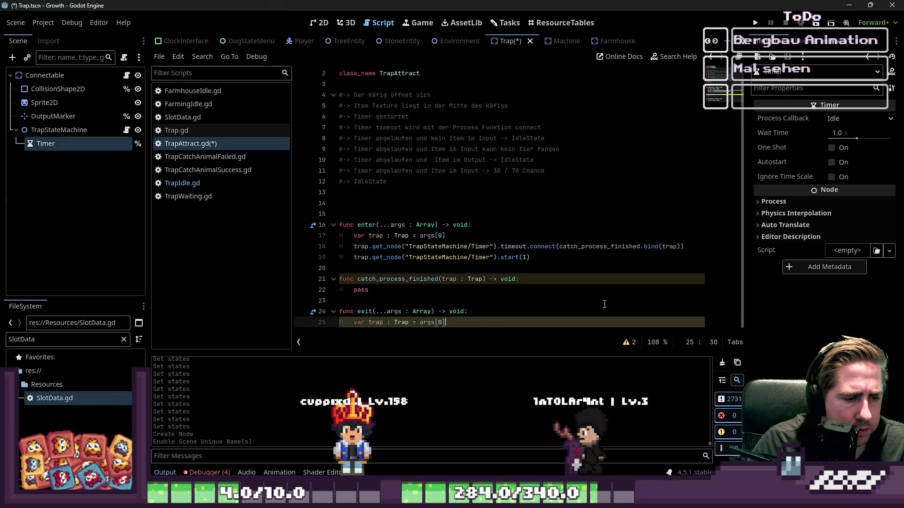
key("Up")
key("Up")
key("Up")
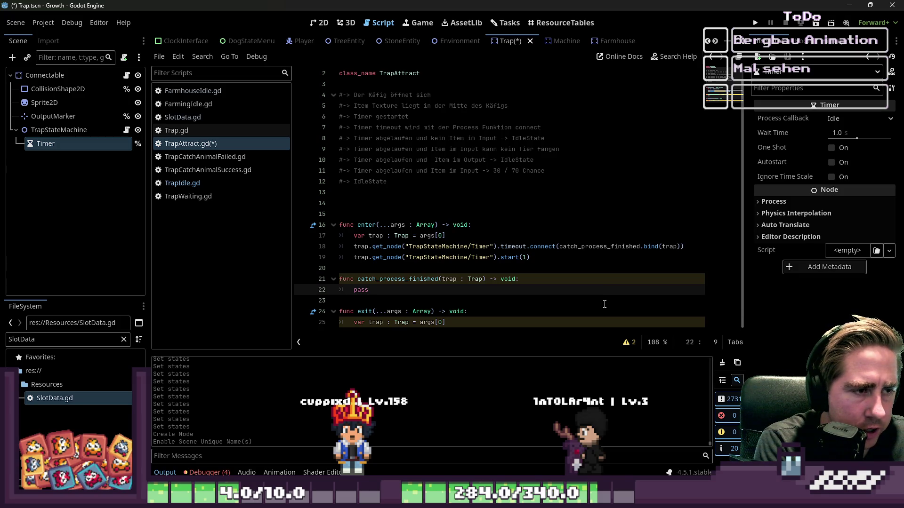
Add IdleState to comment line 9, review the 30/70 chance notes, then go to the Farmhouse scene.
left_click(583, 148)
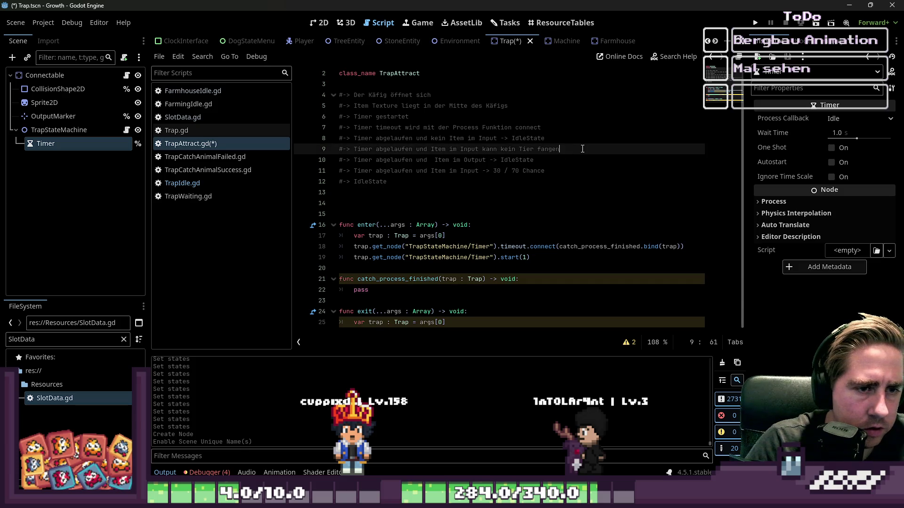
type("IdleStat")
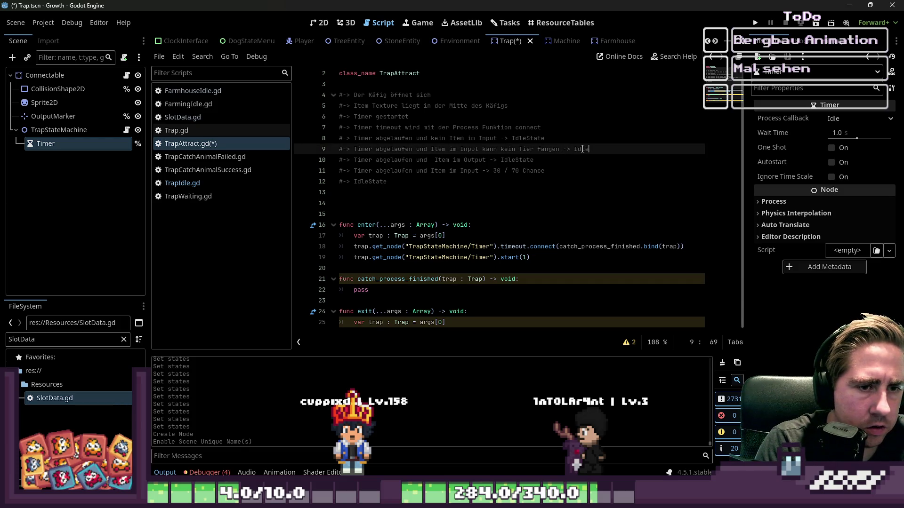
type("e")
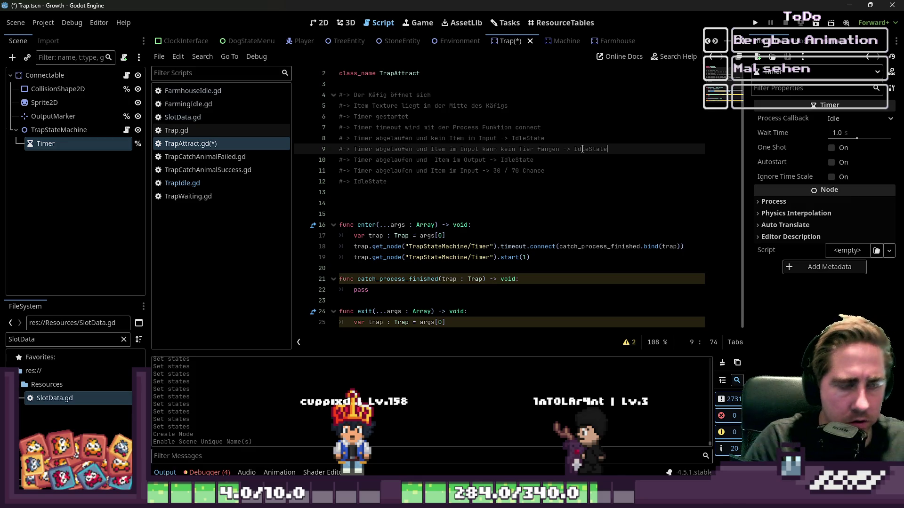
left_click(567, 168)
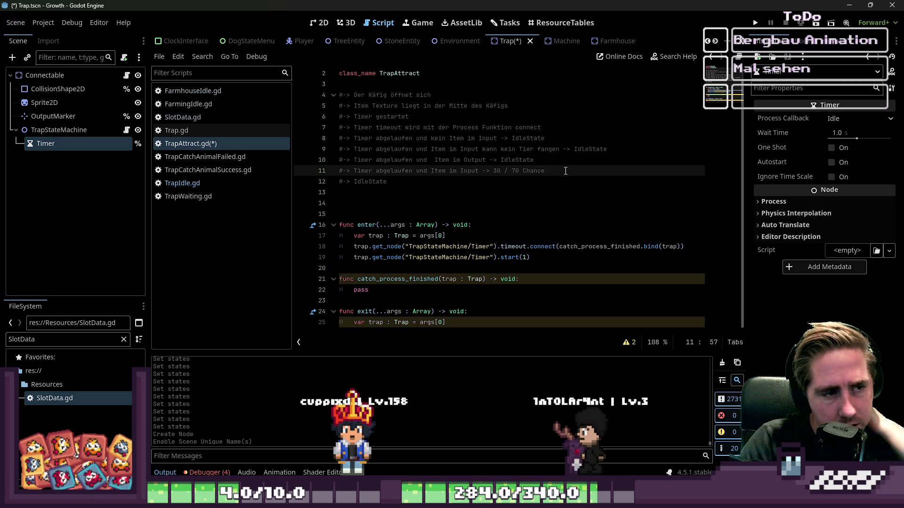
left_click(520, 160)
double_click(487, 160)
double_click(517, 160)
left_click(442, 177)
key("Up")
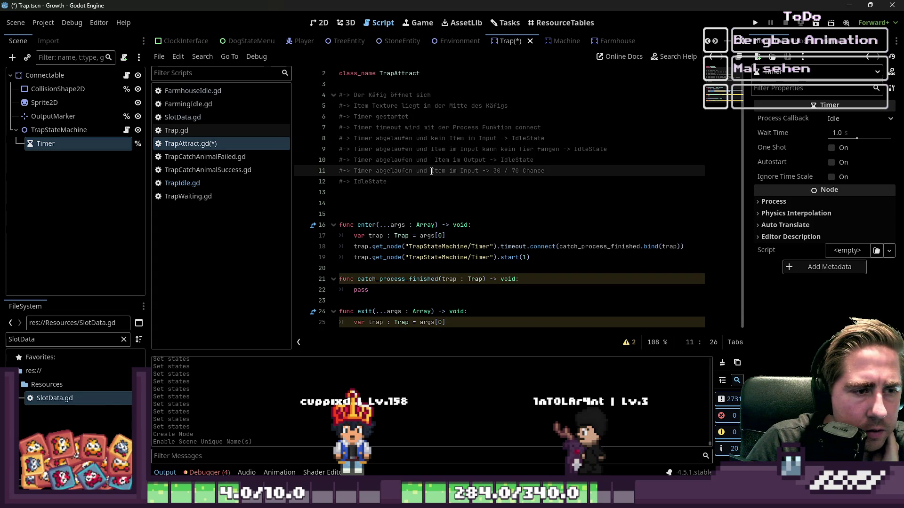
left_click(398, 186)
left_click(611, 41)
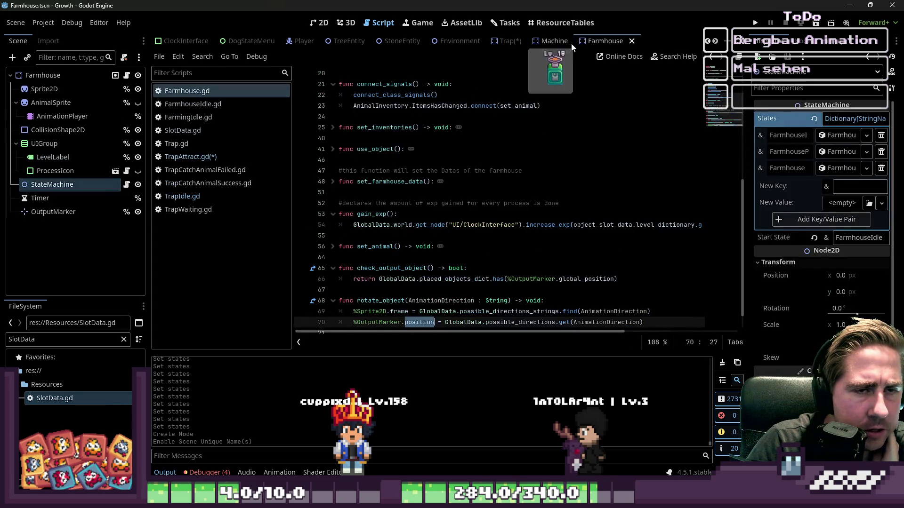
Open the Tiere fangen Funktion task card and select its 'ansonsten' chance notes.
left_click(494, 22)
scroll(396, 163, "down", 3)
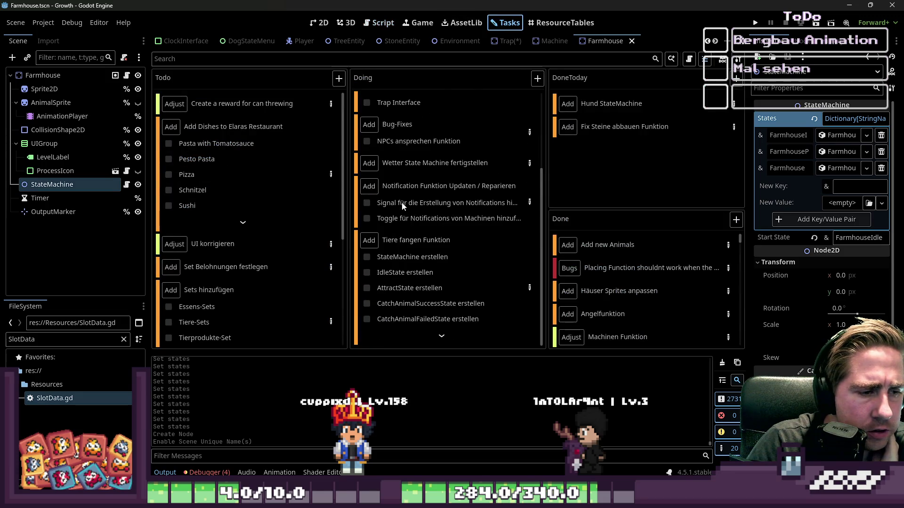
left_click(532, 287)
scroll(374, 253, "down", 5)
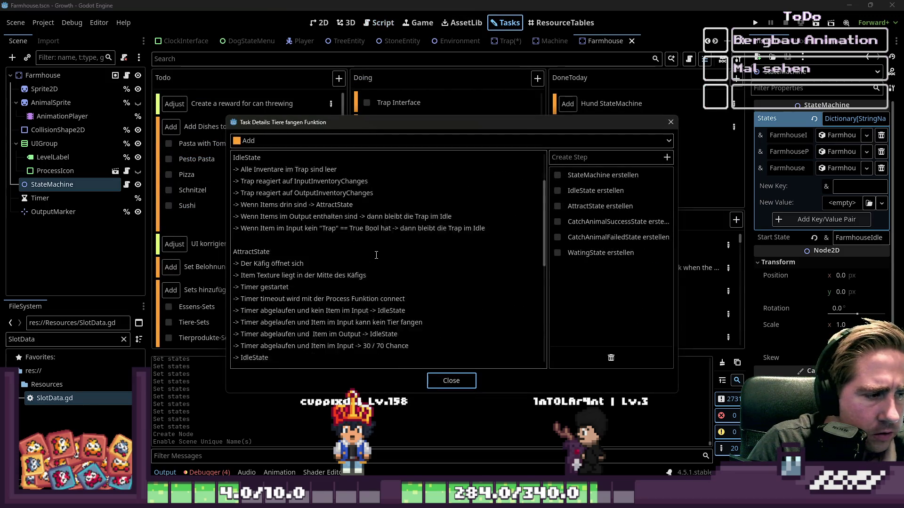
scroll(373, 253, "down", 3)
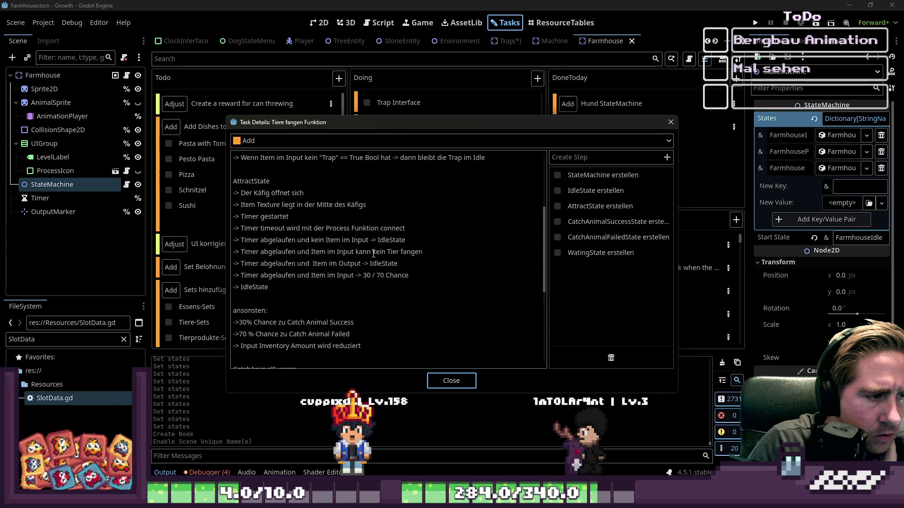
left_click_drag(322, 288, 233, 239)
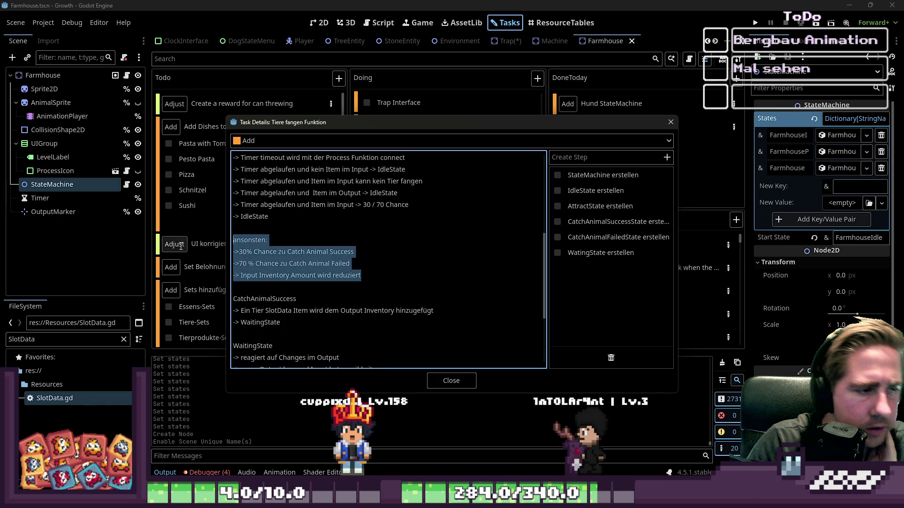
Close the task details and return to the Trap scene's script editor.
left_click(456, 386)
scroll(532, 255, "up", 3)
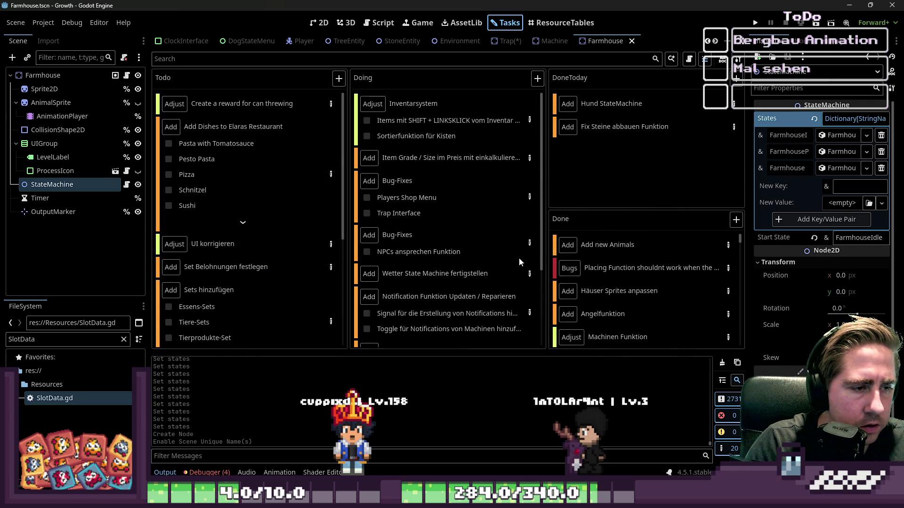
scroll(519, 258, "down", 3)
scroll(518, 257, "up", 3)
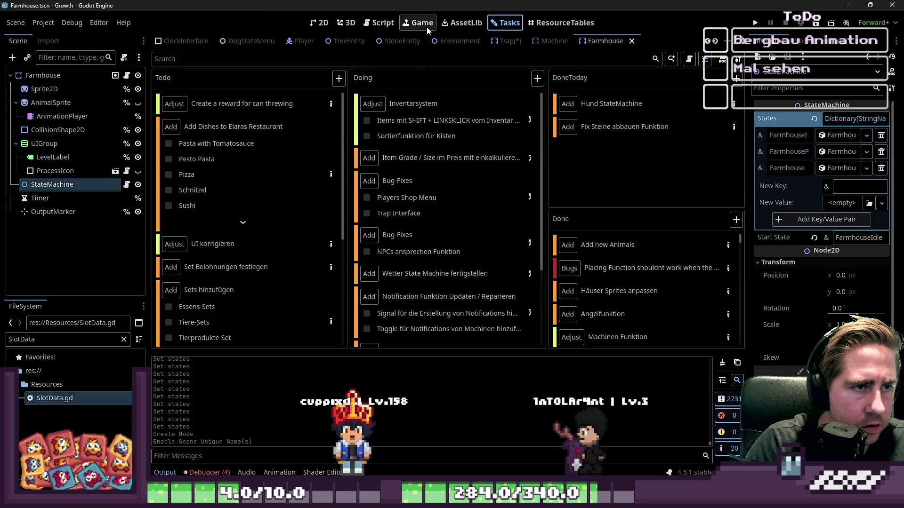
left_click(497, 43)
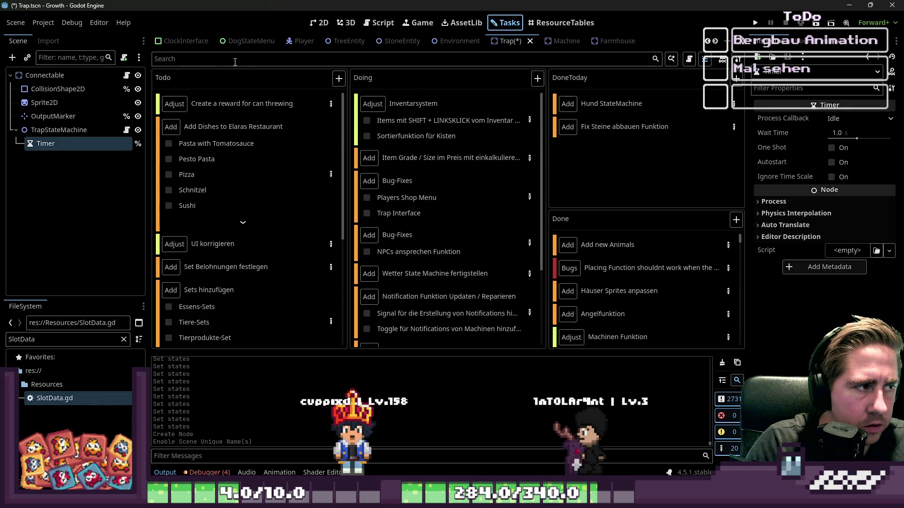
left_click(378, 23)
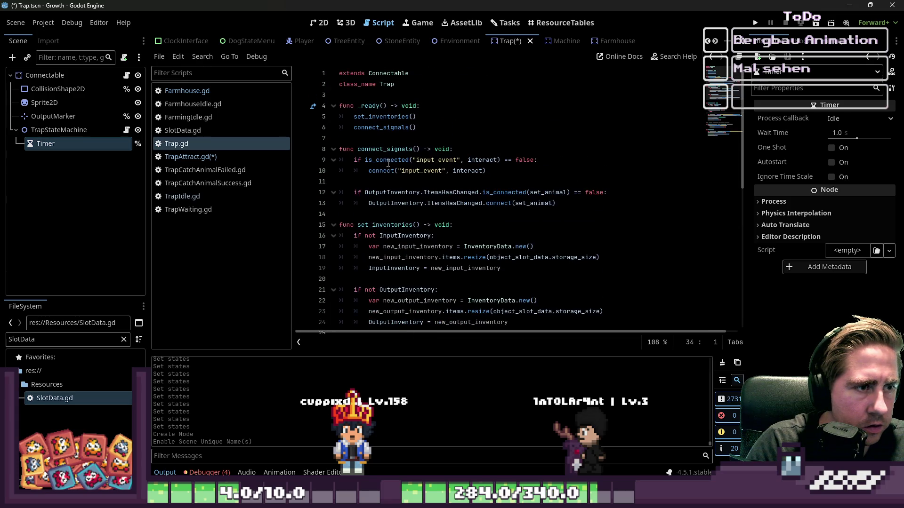
Add the notes 'ansonsten: ->30% Chance zu Catch Animal Success ->70 % Chance zu Catch Animal Failed' to TrapAttract.gd.
left_click(212, 157)
left_click(490, 187)
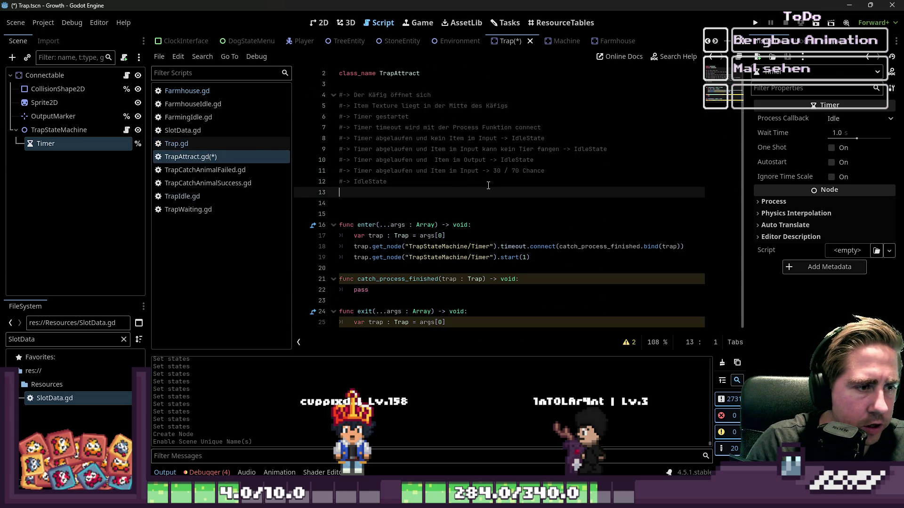
type("ansonsten: ->30% Chance zu Catch Animal Success ->70 % Chance zu Catch Animal Failed -> Input Inventory Amount wird reduziert")
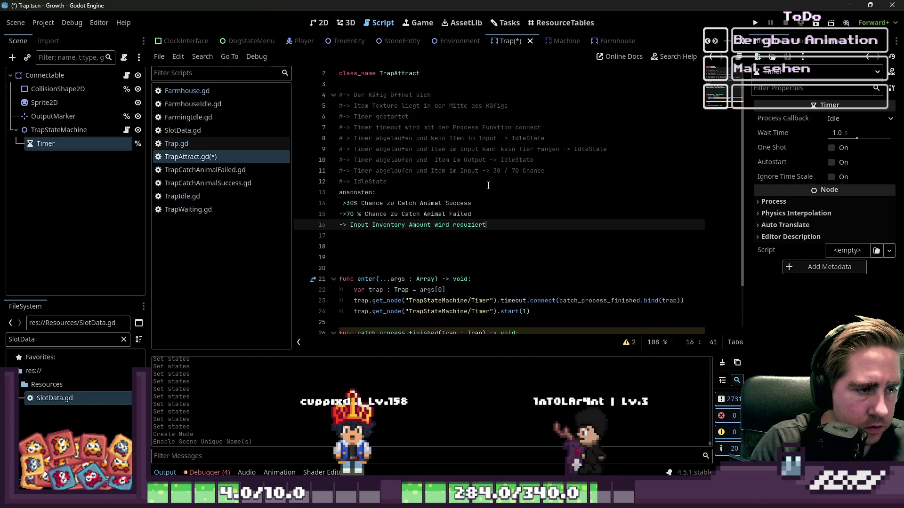
Comment out the new note lines 13–16 with Ctrl+K.
key("shift+Up")
key("shift+Up")
key("shift+Up")
key("shift+Home")
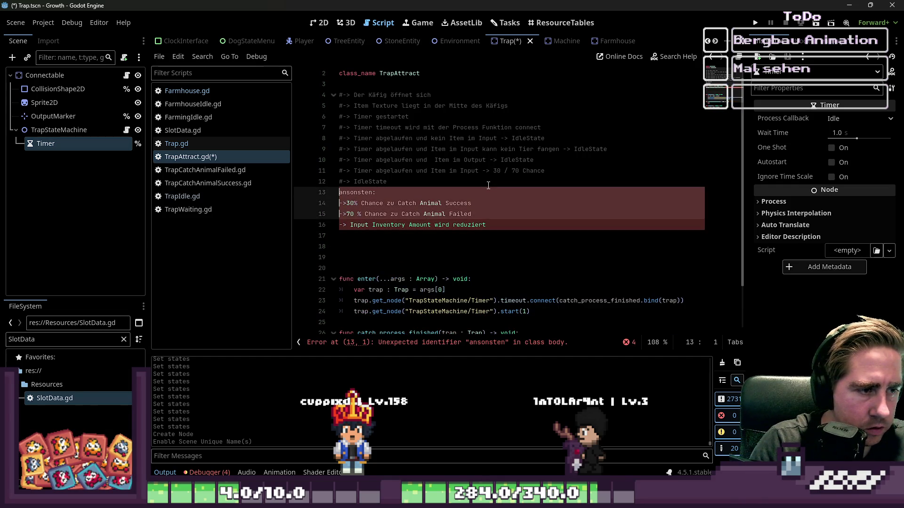
key("shift+alt+Down")
key("ctrl+k")
key("Down")
key("Down")
key("Down")
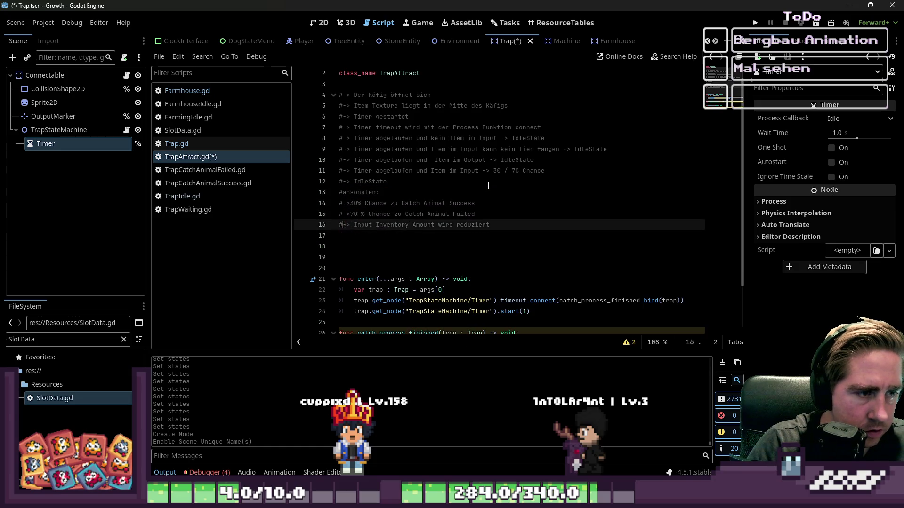
scroll(489, 200, "down", 1)
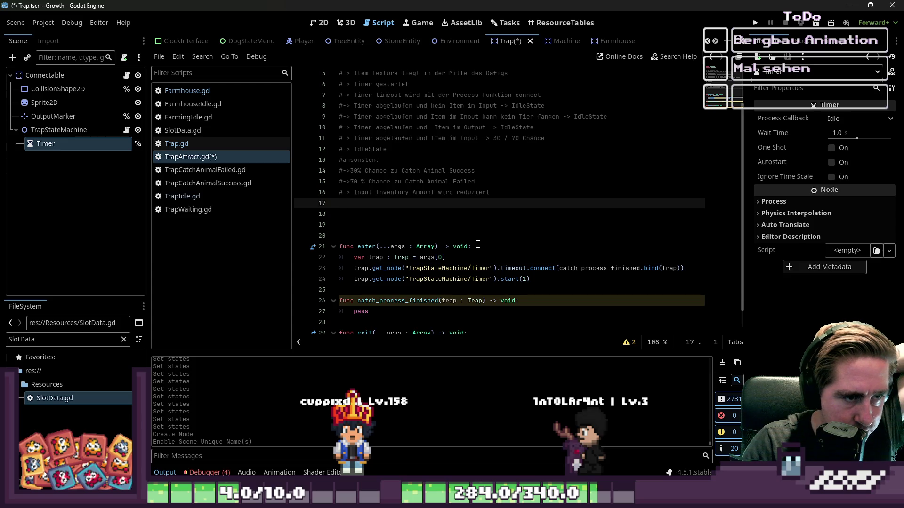
scroll(477, 245, "down", 1)
Start replacing pass in catch_process_finished, then copy TrapIdle.gd's inventory-check code.
left_click(395, 292)
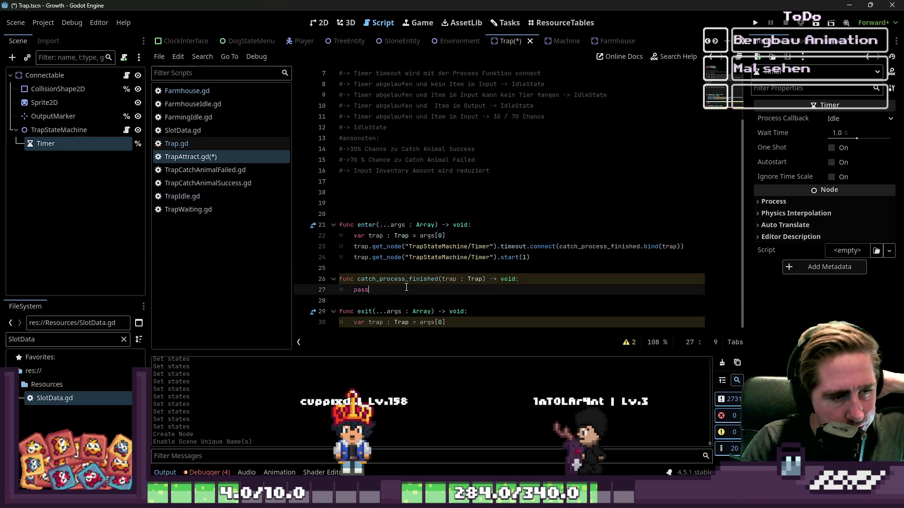
double_click(400, 291)
type("var ")
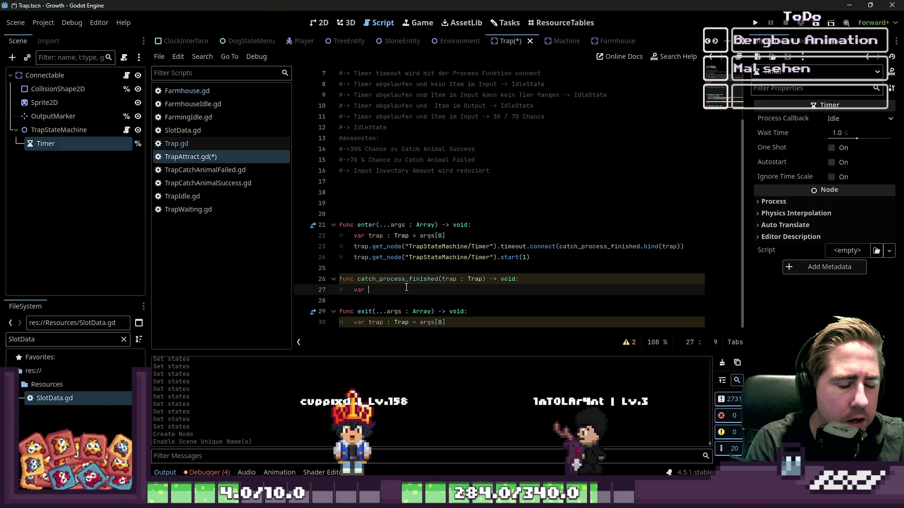
type("i")
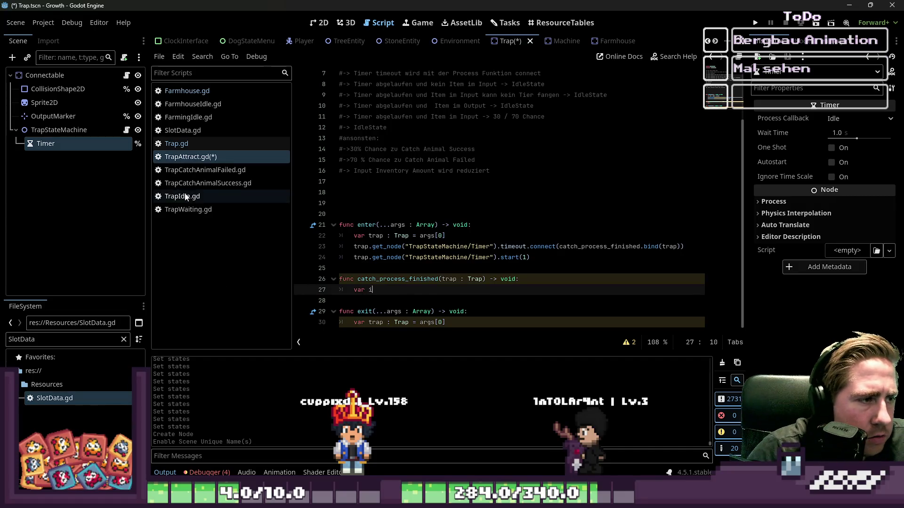
left_click(188, 195)
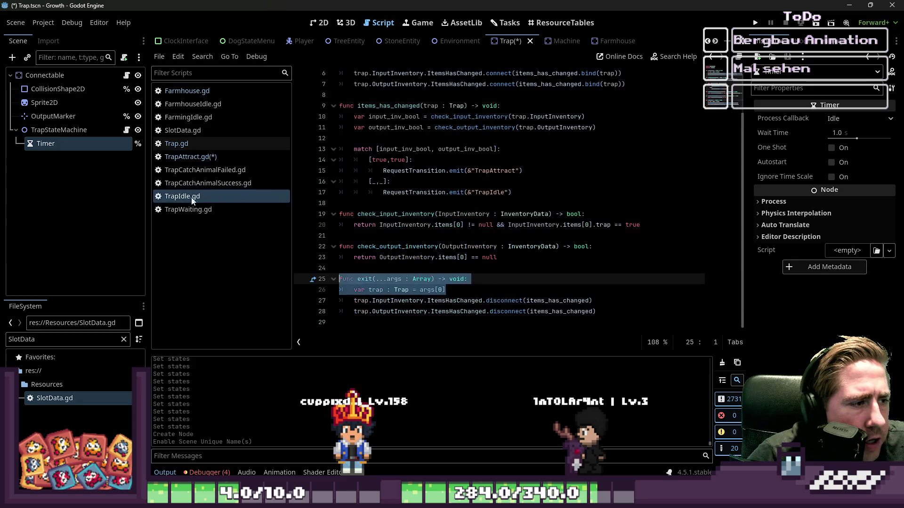
left_click(381, 201)
mouse_move(517, 258)
left_mouse_down()
mouse_move(329, 225)
mouse_move(325, 181)
mouse_move(299, 167)
mouse_move(314, 218)
mouse_move(320, 123)
left_mouse_up()
key("ctrl+c")
Paste the inventory checks and match block into catch_process_finished and review input_inv_bool and output_inv_bool.
left_click(205, 159)
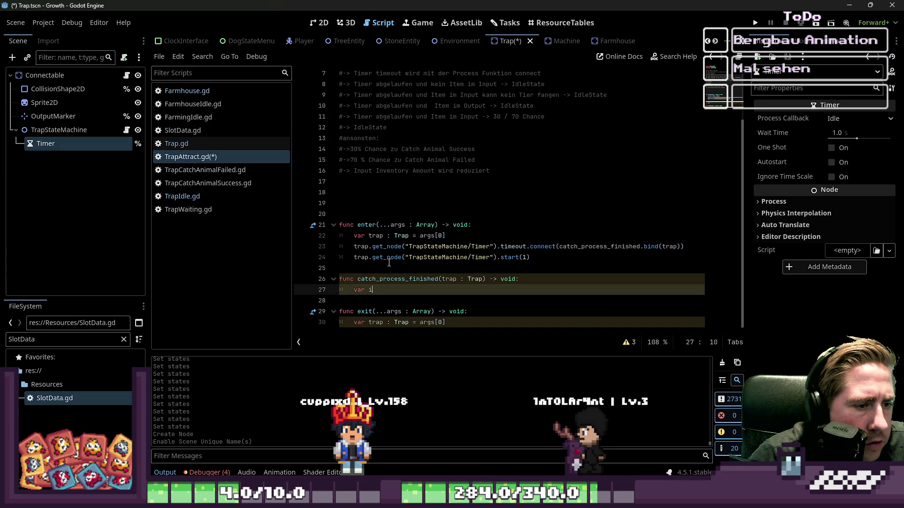
left_click_drag(381, 291, 331, 288)
key("ctrl+v")
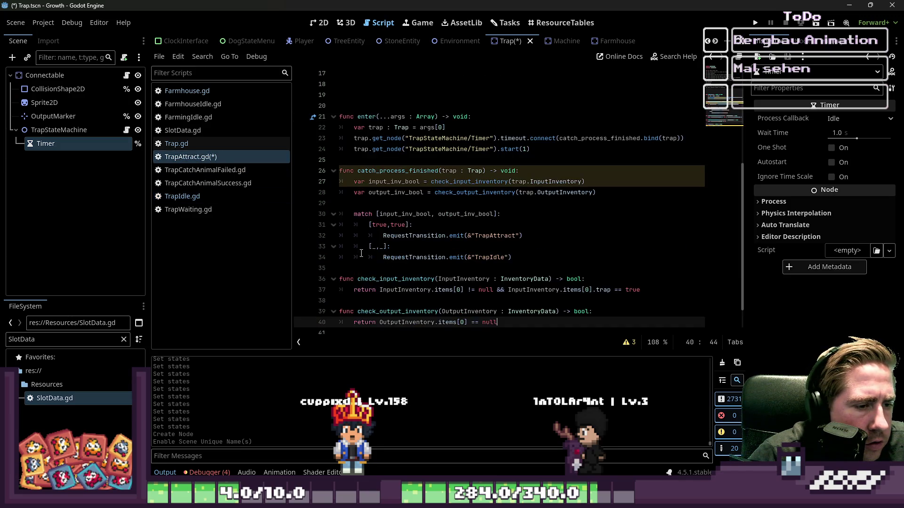
scroll(364, 245, "down", 1)
double_click(394, 148)
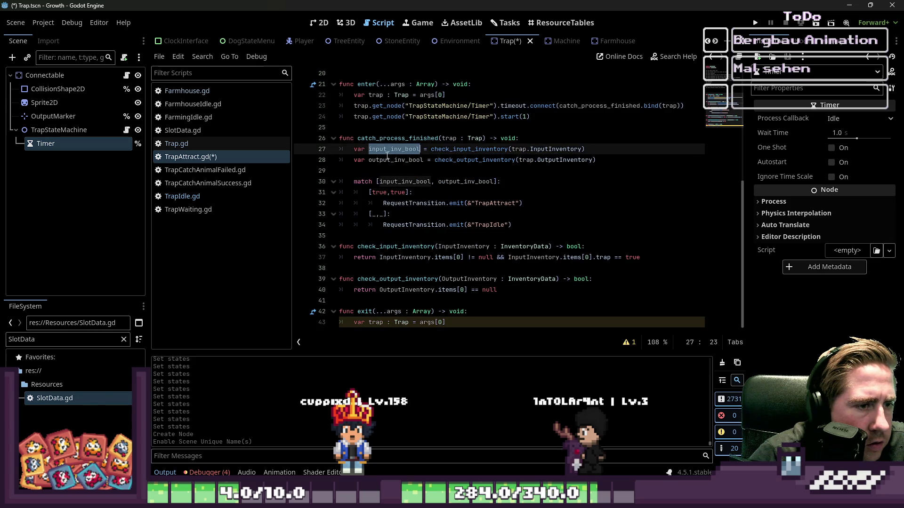
double_click(395, 160)
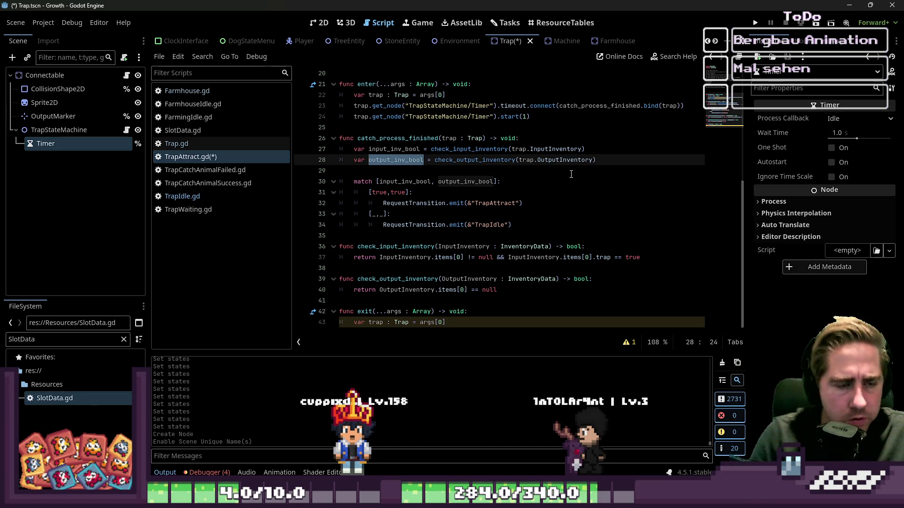
key("Down")
key("Down")
key("Down")
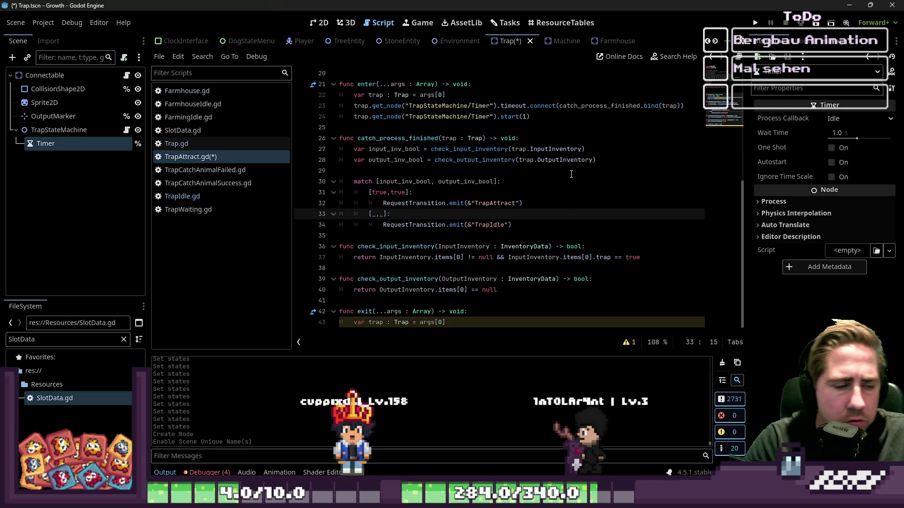
left_click(376, 257)
Review the inventory check functions and add a colon after the [true,true] match pattern.
left_click_drag(640, 257, 379, 259)
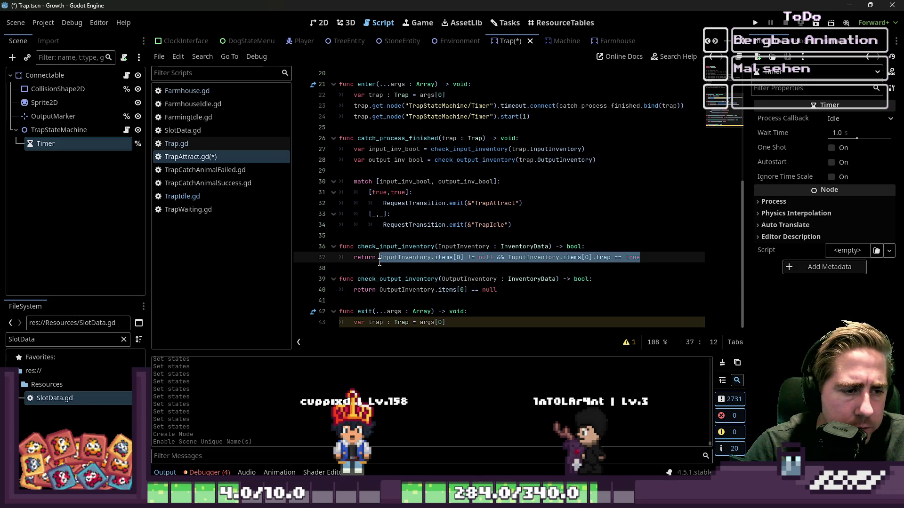
left_click(434, 264)
mouse_move(649, 258)
left_mouse_down()
mouse_move(344, 258)
mouse_move(339, 244)
left_mouse_up()
left_click(351, 271)
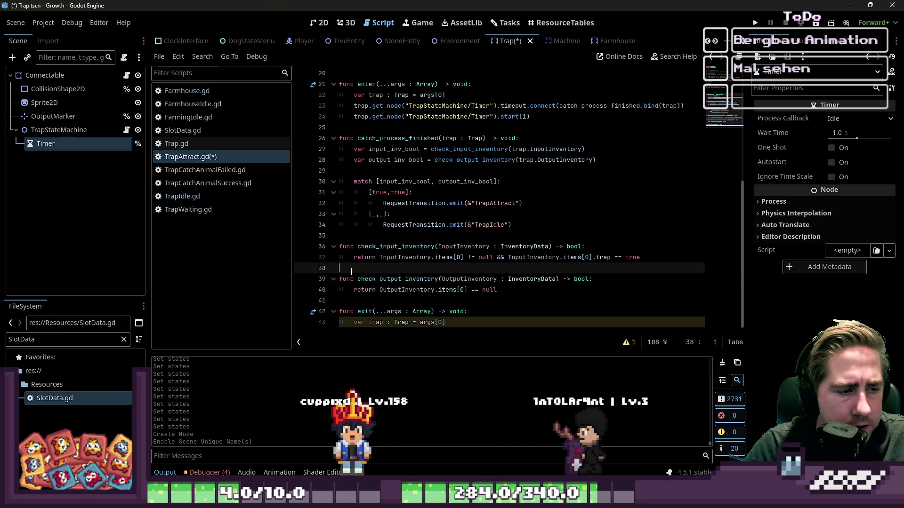
key("Down")
key("Down")
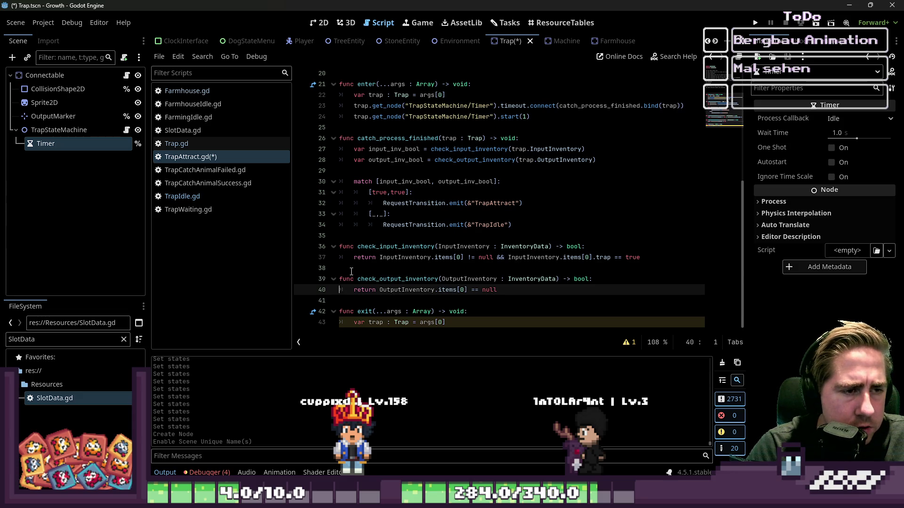
scroll(343, 321, "up", 5)
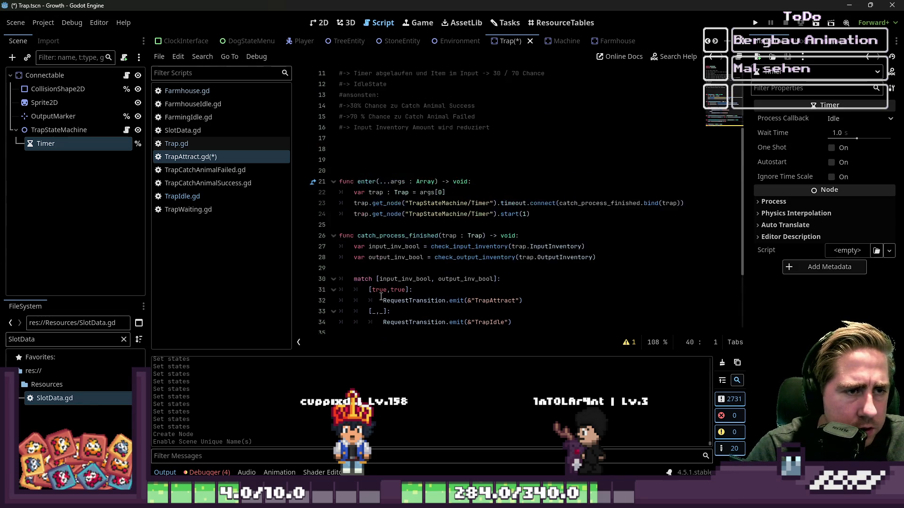
scroll(441, 175, "down", 4)
left_click(411, 225)
type(":")
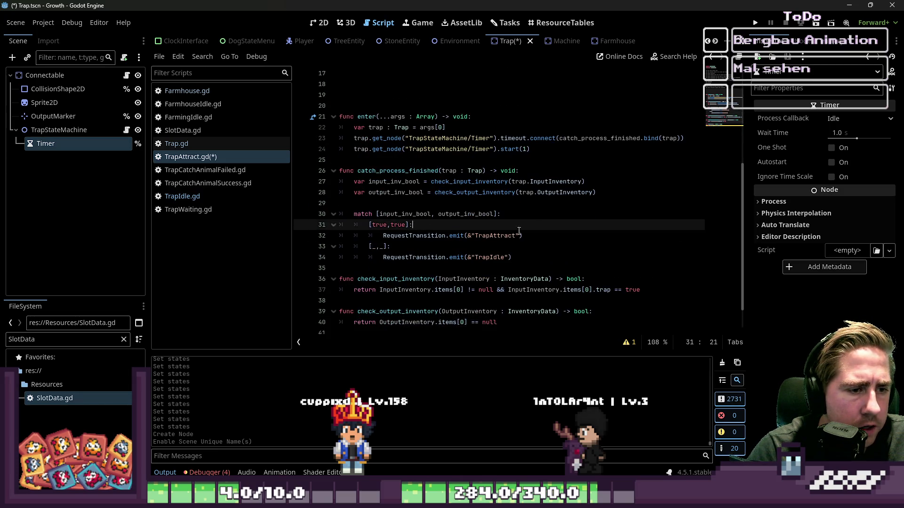
Declare var rand_number : int = randi_range(0,1) above the transition call.
double_click(506, 236)
mouse_move(521, 235)
left_mouse_down()
mouse_move(383, 235)
mouse_move(398, 235)
left_mouse_up()
left_click(430, 221)
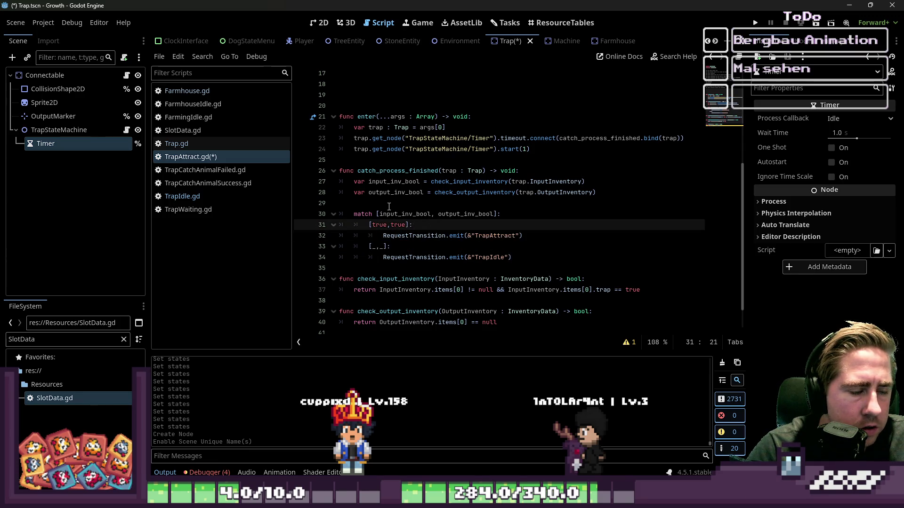
key("Return")
type("va")
type(" rand")
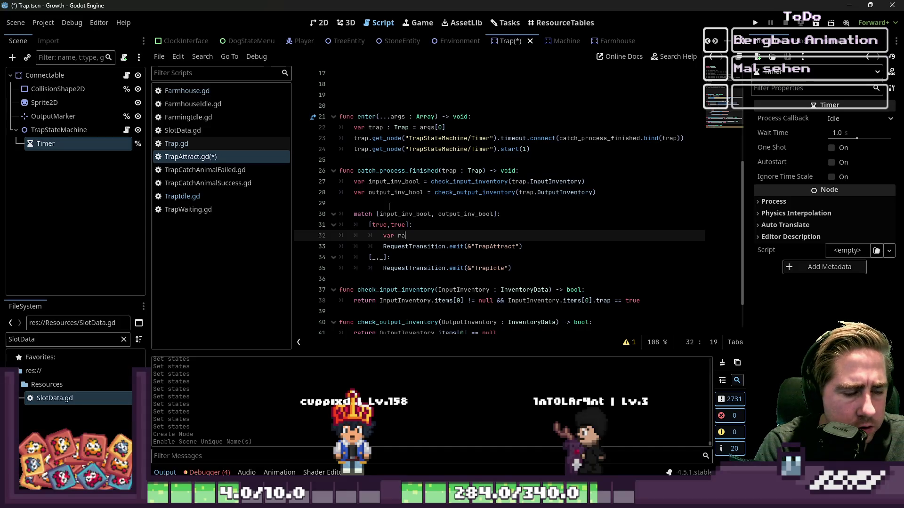
type("number")
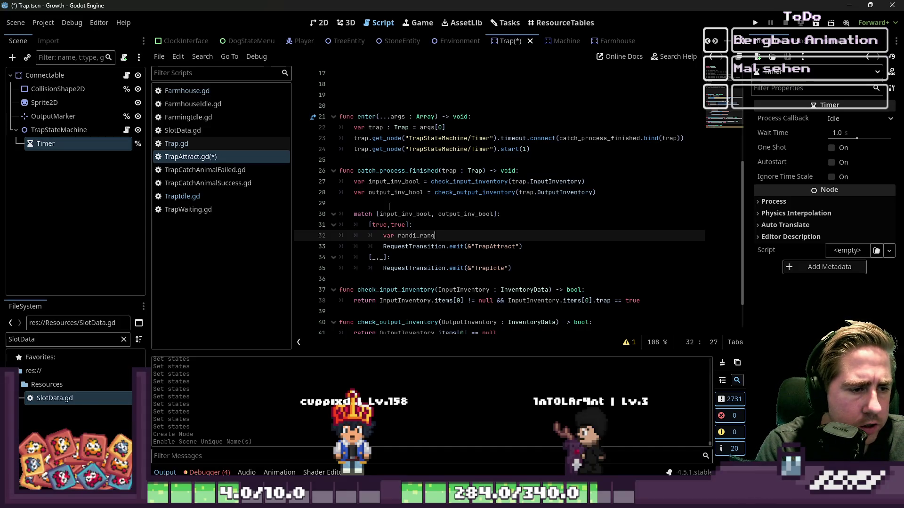
key("BackSpace")
key("BackSpace")
key("BackSpace")
type("rain")
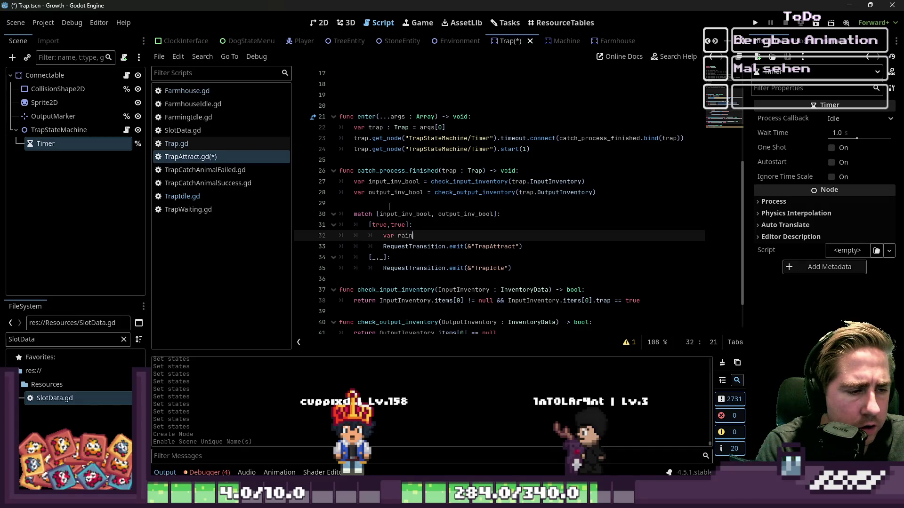
key("BackSpace")
type("nd_")
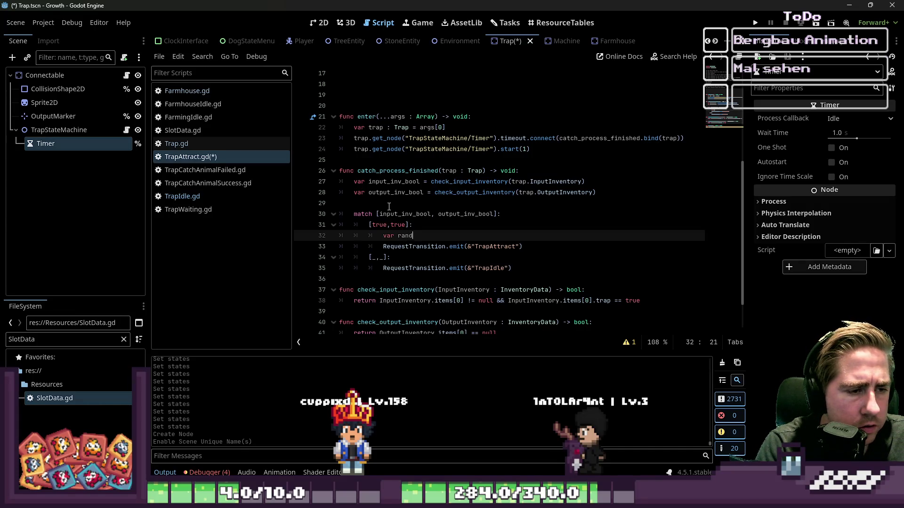
type("number : i")
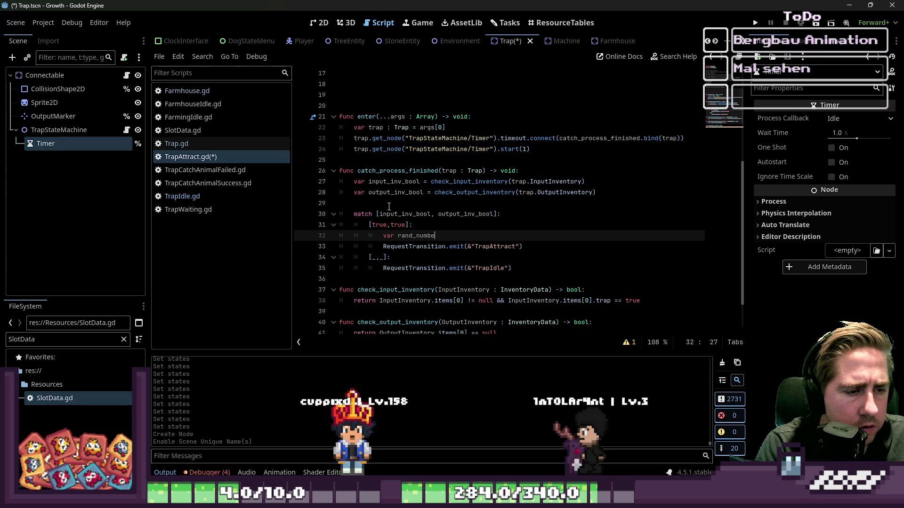
type("nt = raind")
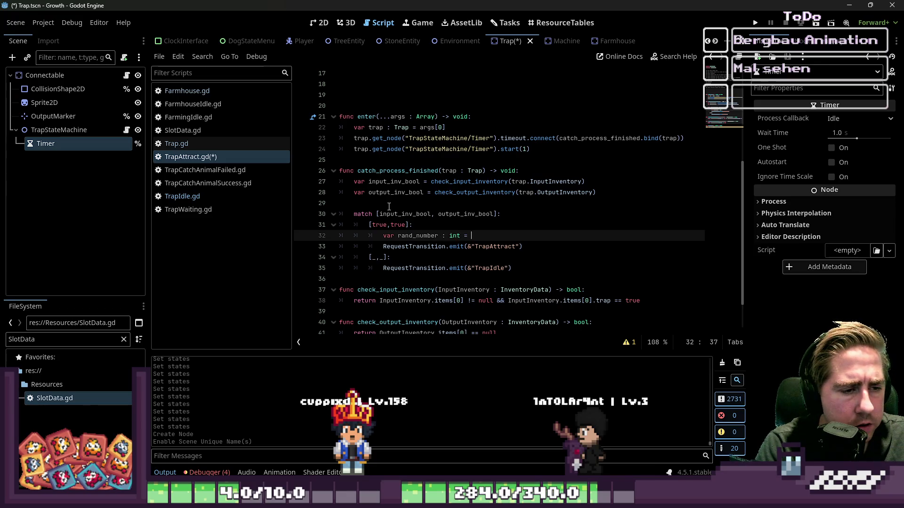
key("BackSpace")
key("BackSpace")
key("BackSpace")
type("ndi")
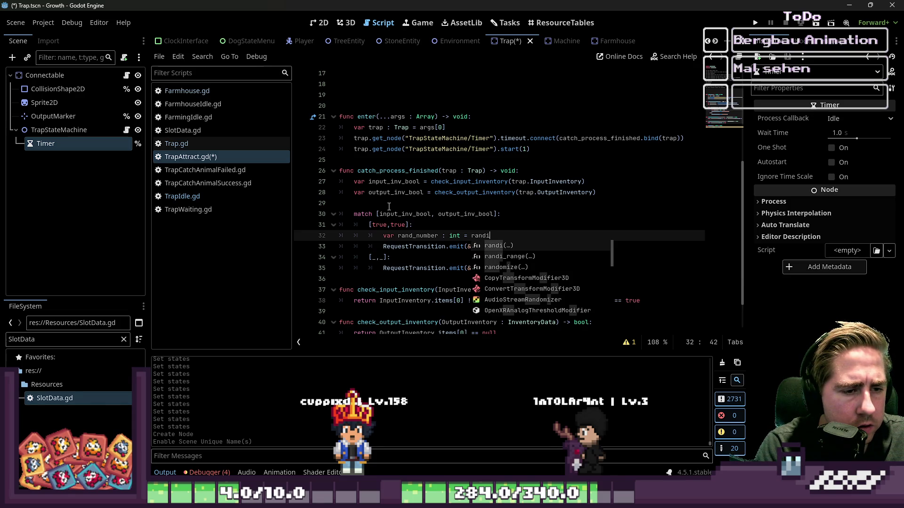
key("Down")
key("Return")
type("0,1")
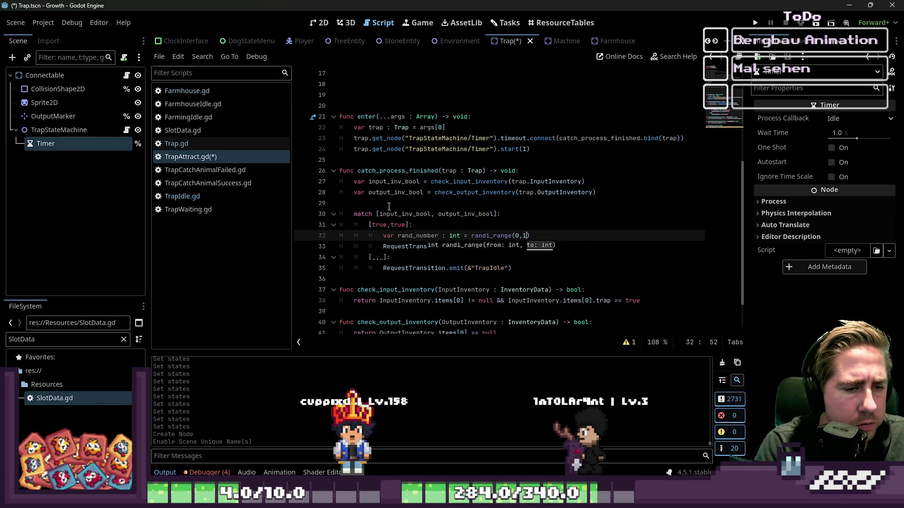
key("Down")
key("Home")
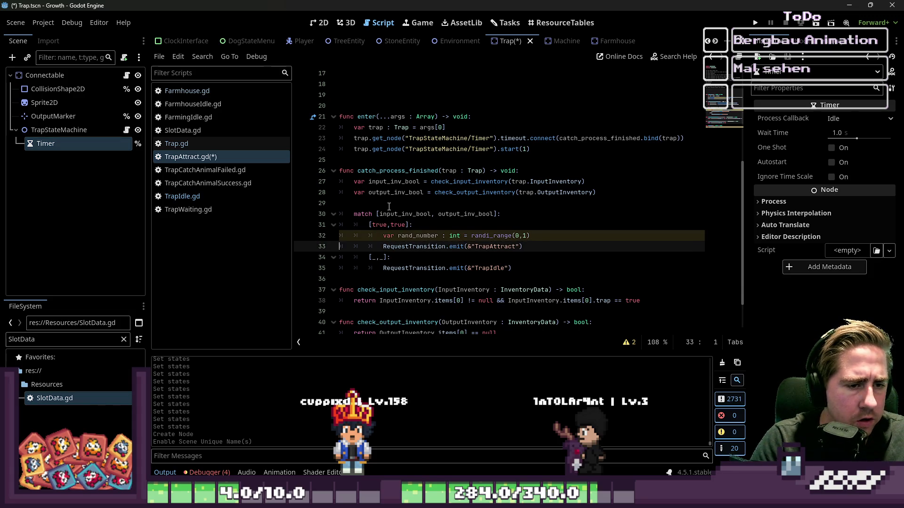
Add 'if rand_number == 1:' and indent the transition call under it.
key("Return")
key("Up")
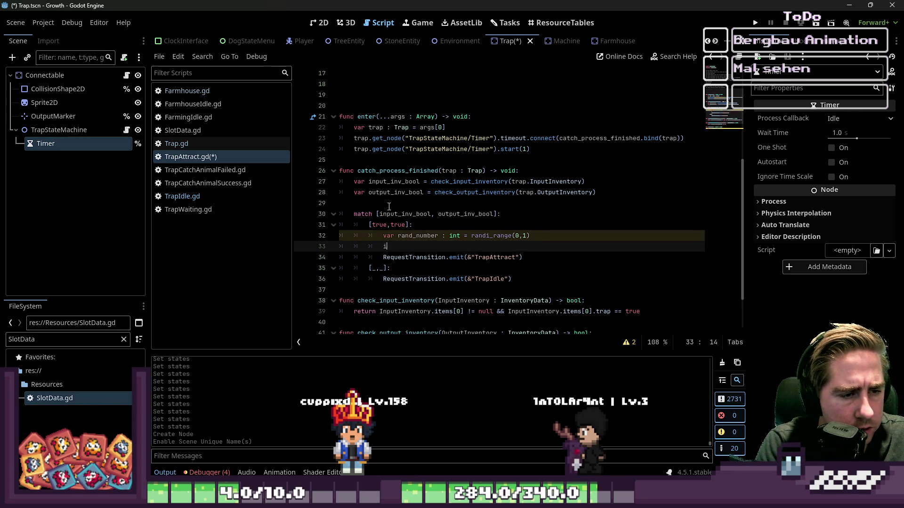
type("rand_number ")
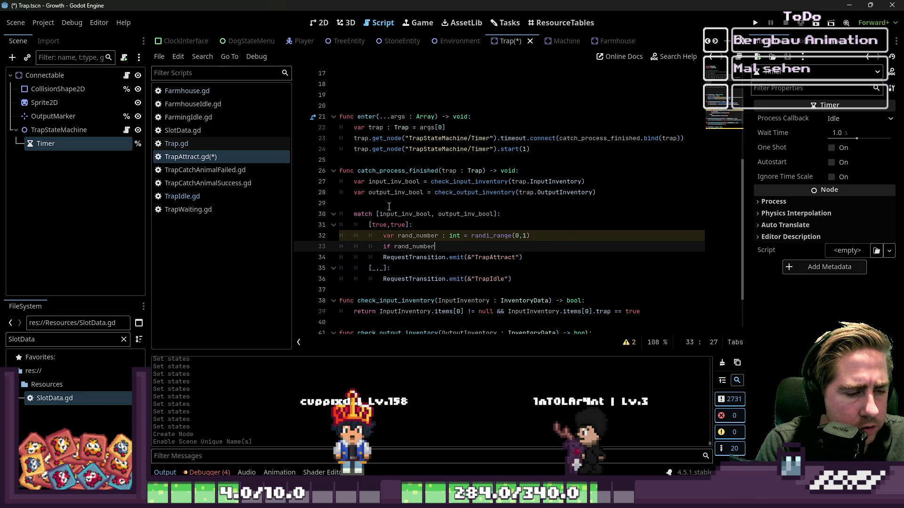
type("== 1:")
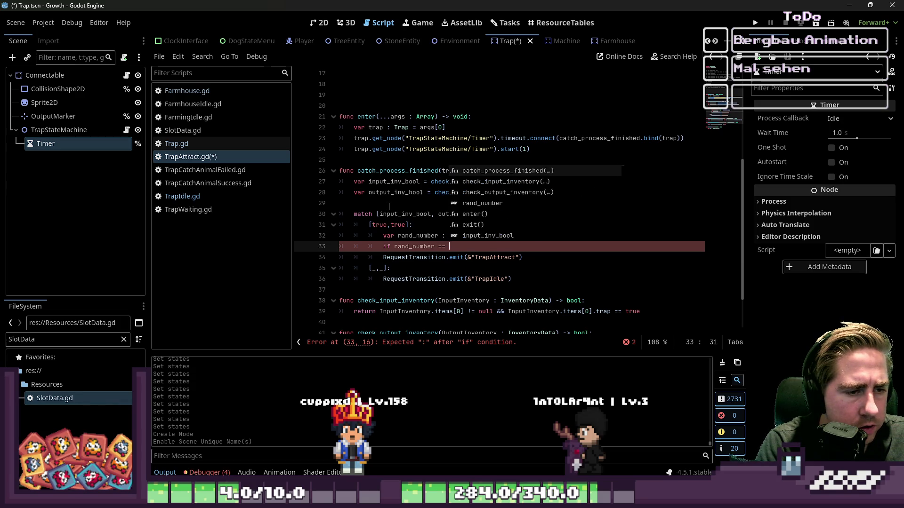
key("Down")
key("Home")
key("Tab")
Rename the emitted transition from TrapAttract to TrapSuccess.
key("End")
key("Left")
key("Left")
key("Left")
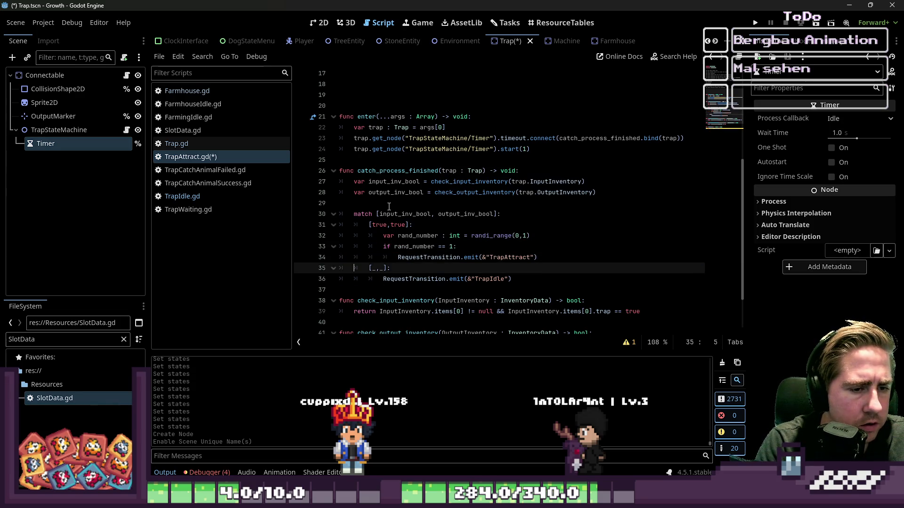
key("Right")
key("shift+Left")
key("shift+Left")
key("shift+Left")
type("Success")
key("shift+Left")
key("shift+Left")
key("shift+Left")
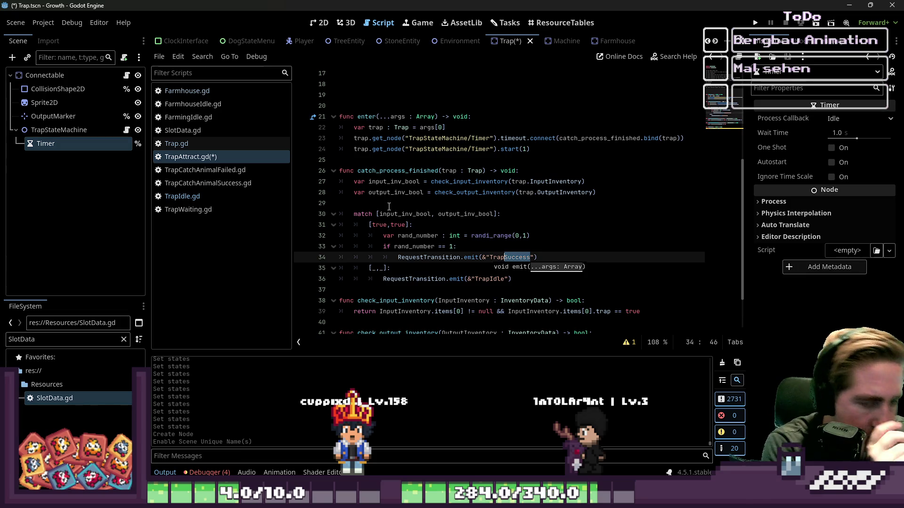
Rename the emit to TrapCatchAnimalSuccess and duplicate the if block, turning the copy into else.
type("CatchAnimal")
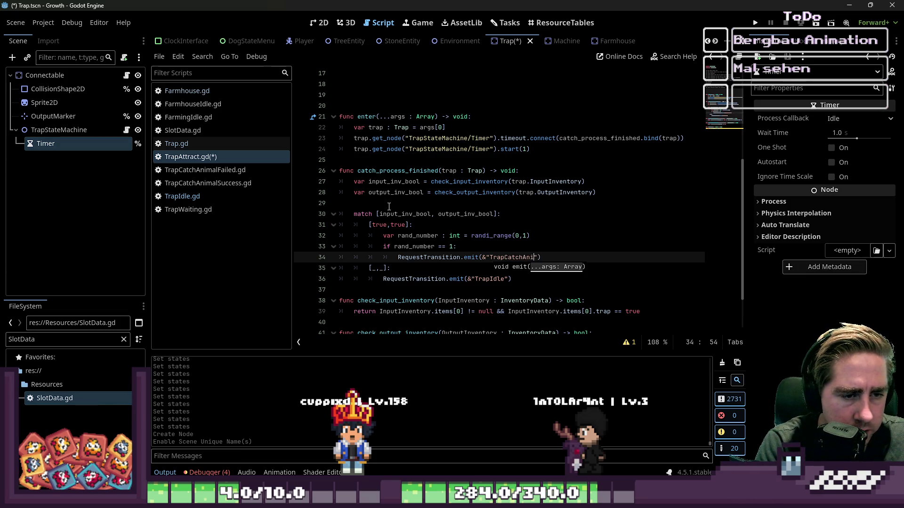
type("Success")
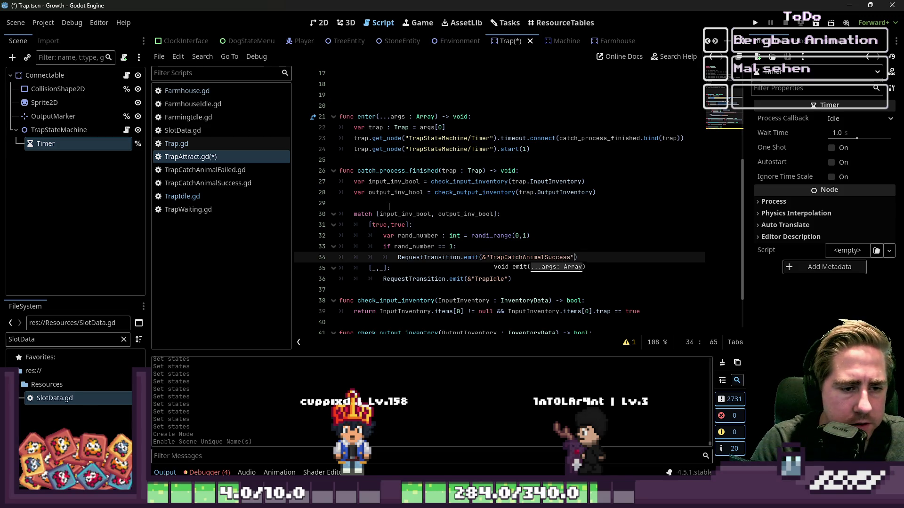
key("shift+Up")
key("shift+Up")
key("shift+Down")
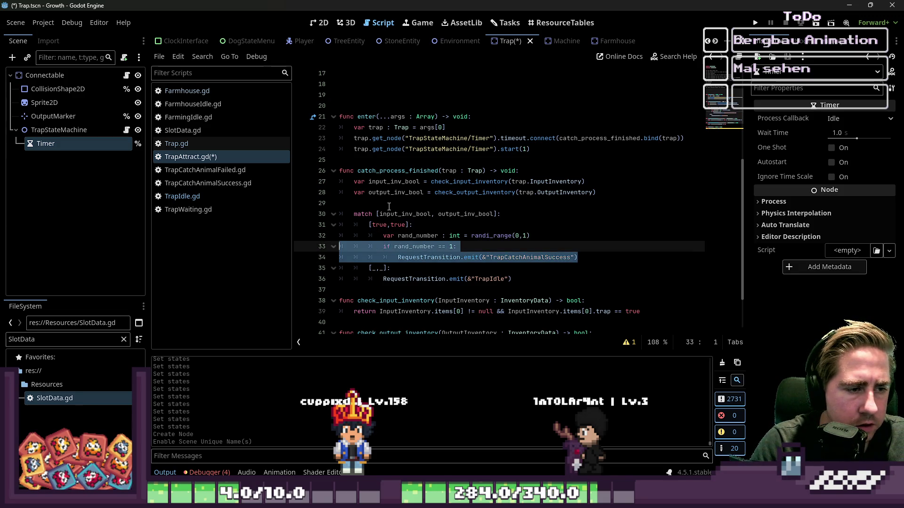
key("Right")
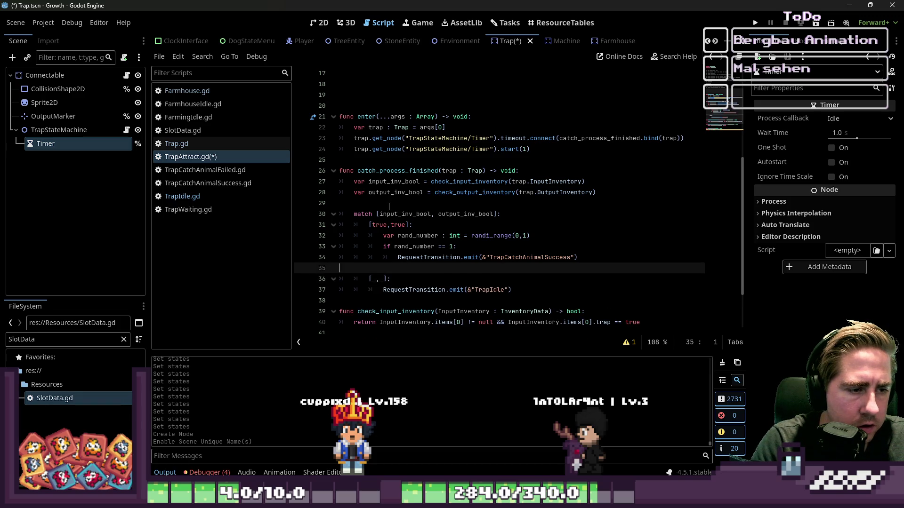
key("ctrl+alt+Down")
key("ctrl+Left")
key("ctrl+Left")
key("ctrl+Left")
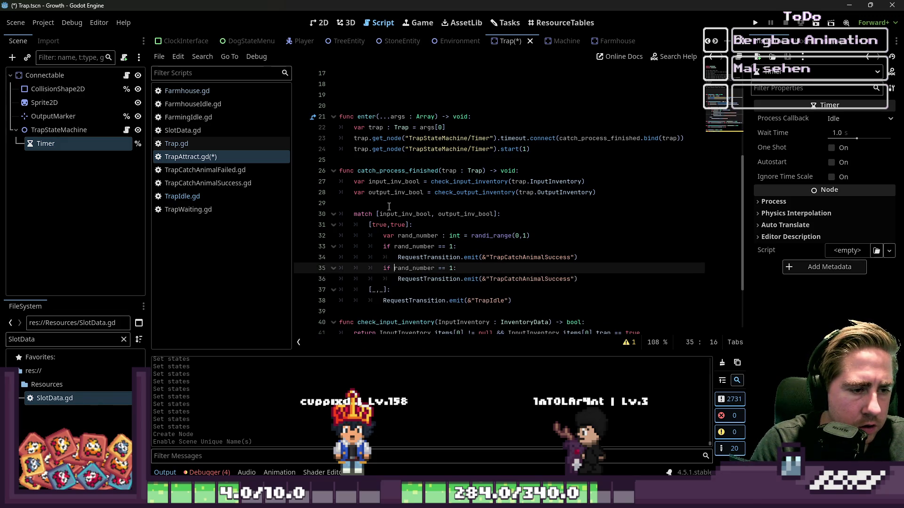
key("shift+Right")
key("shift+Right")
key("shift+Right")
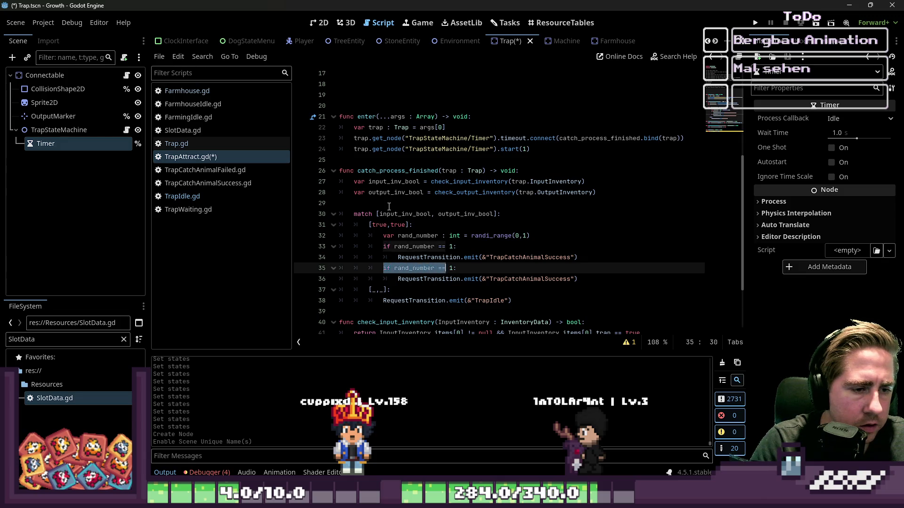
type("else")
Change the random roll to randi_range(1,10) and adjust the if condition's compared value.
key("Up")
key("Up")
key("Up")
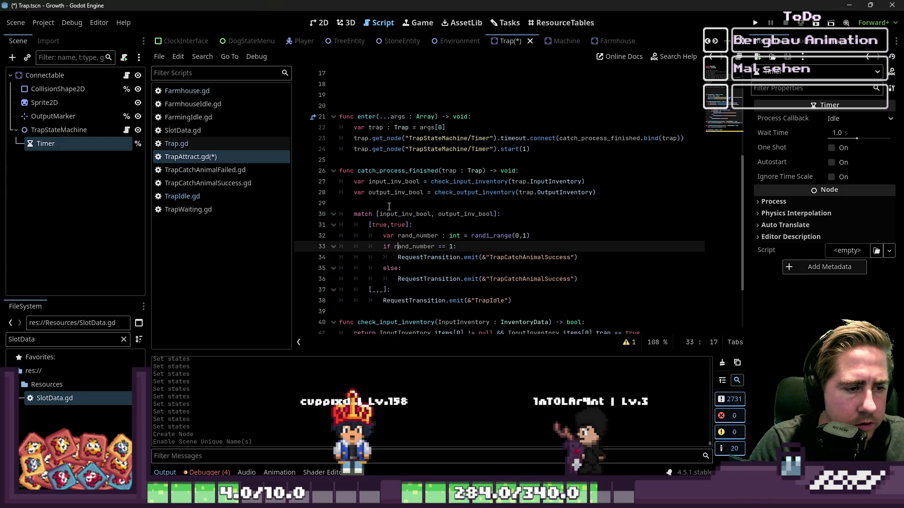
key("Down")
key("Left")
key("BackSpace")
type("0")
key("Up")
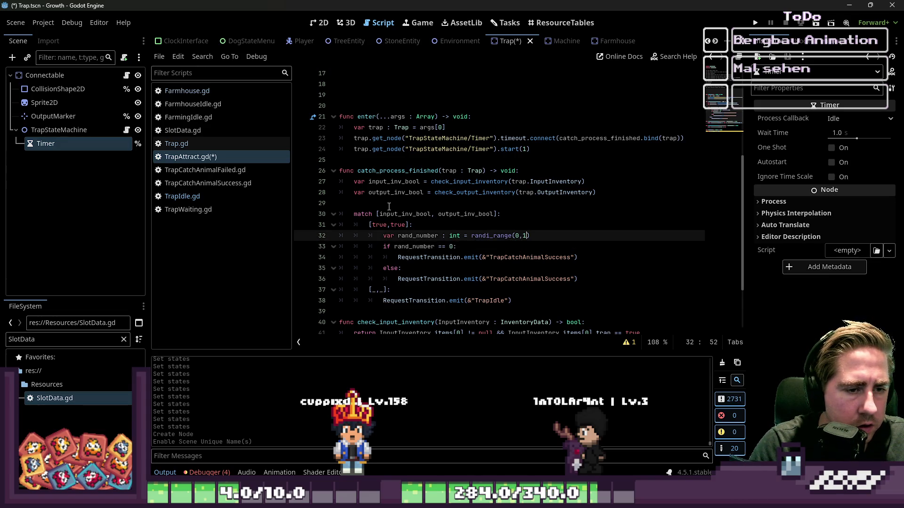
key("Down")
key("Up")
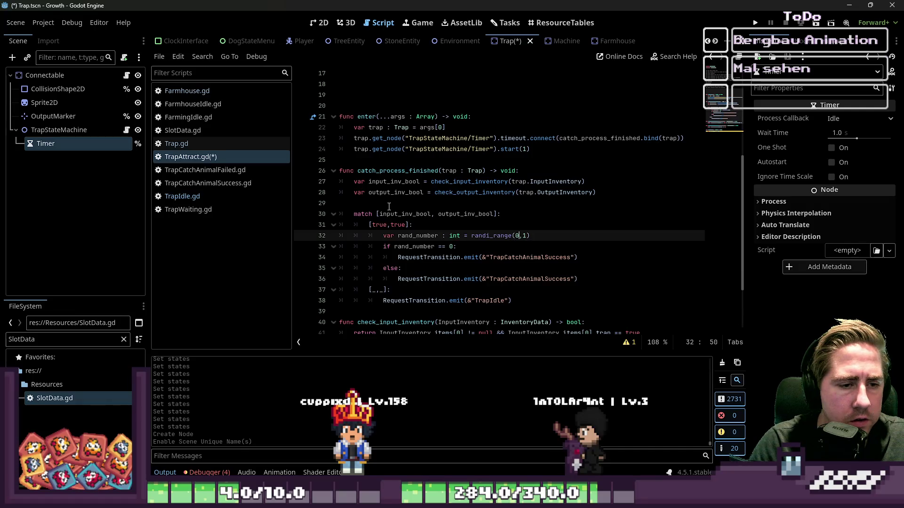
type("0")
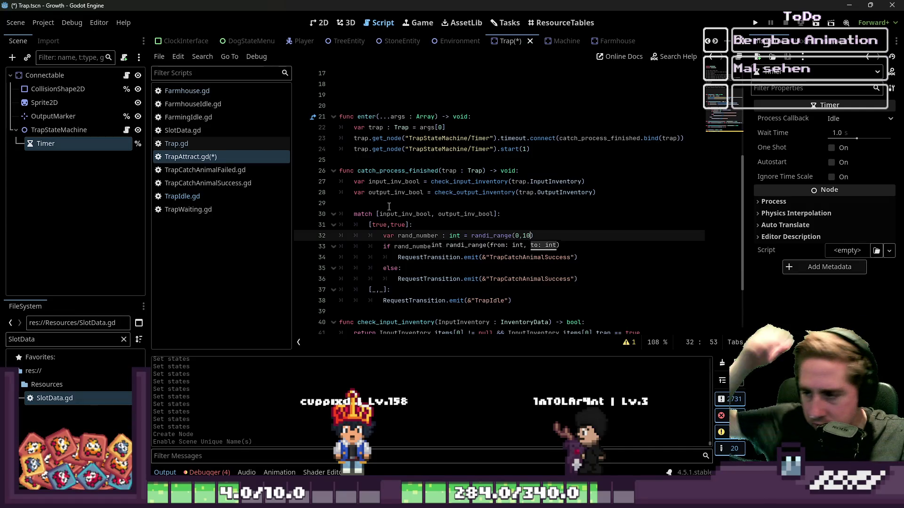
key("shift+Left")
key("shift+Left")
key("Left")
key("Down")
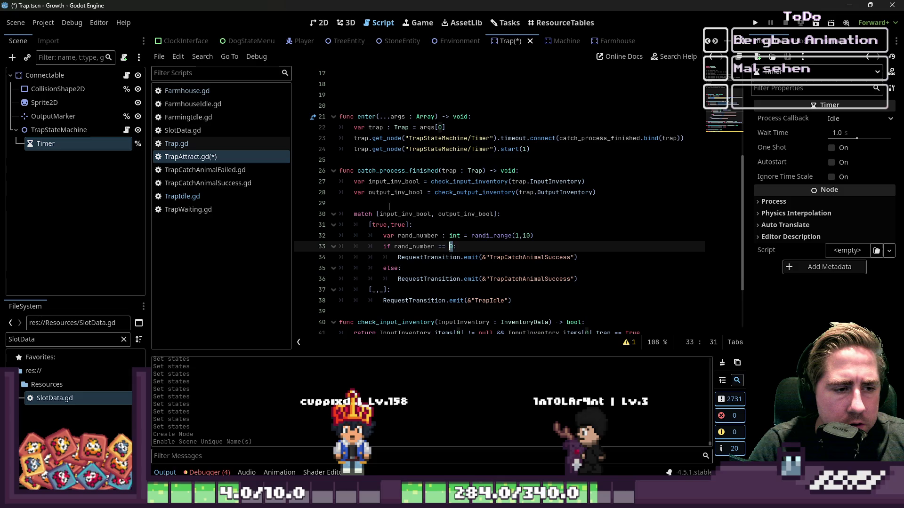
Rename the else branch's emit from TrapCatchAnimalSuccess to TrapCatchAnimalFailed.
key("Down")
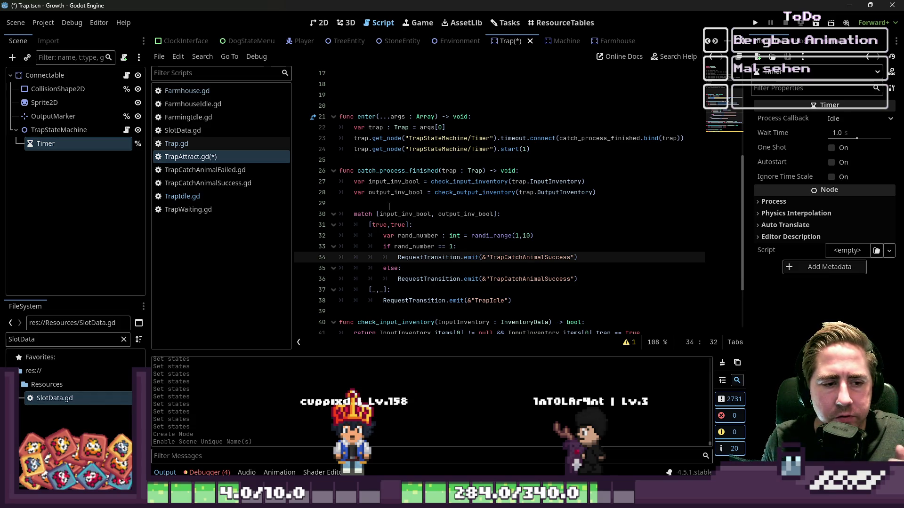
key("Down")
key("Down")
key("Down")
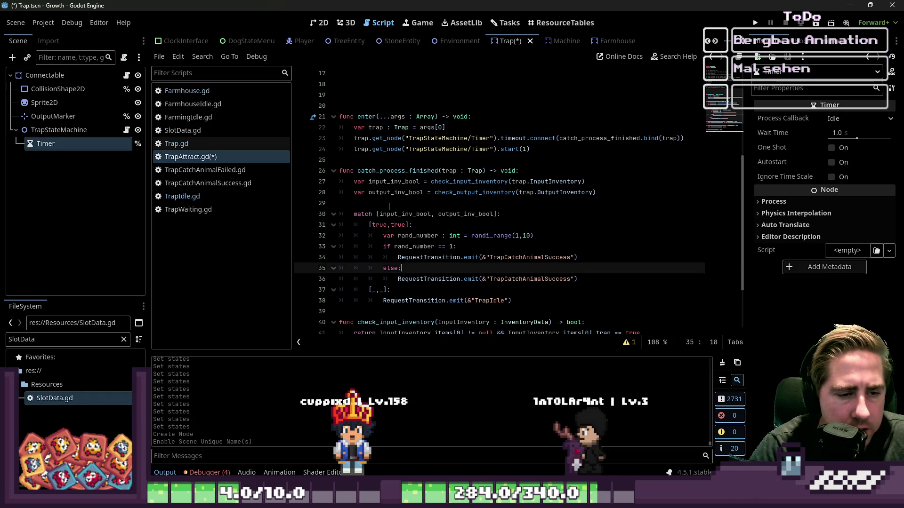
key("Up")
key("Right")
key("ctrl+shift+Left")
type("Failed")
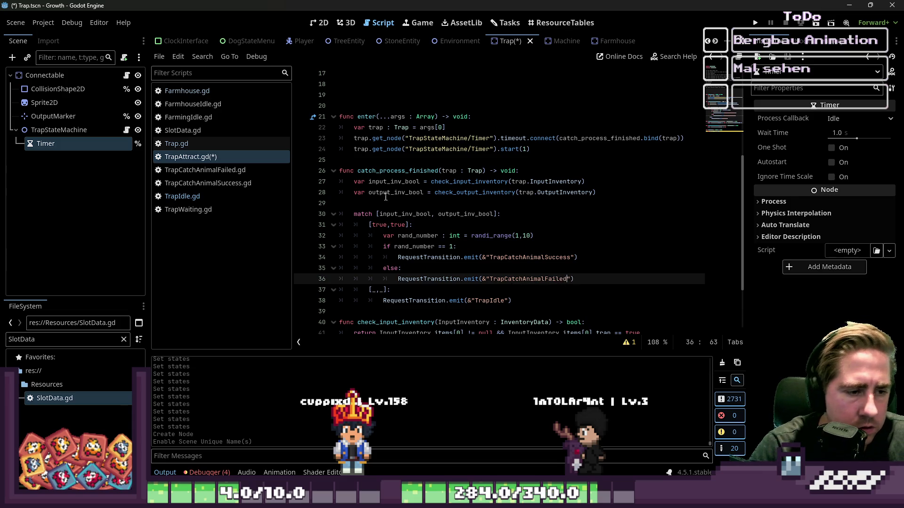
scroll(501, 276, "down", 2)
Add blank lines after the TrapIdle emit, before the next function.
key("Down")
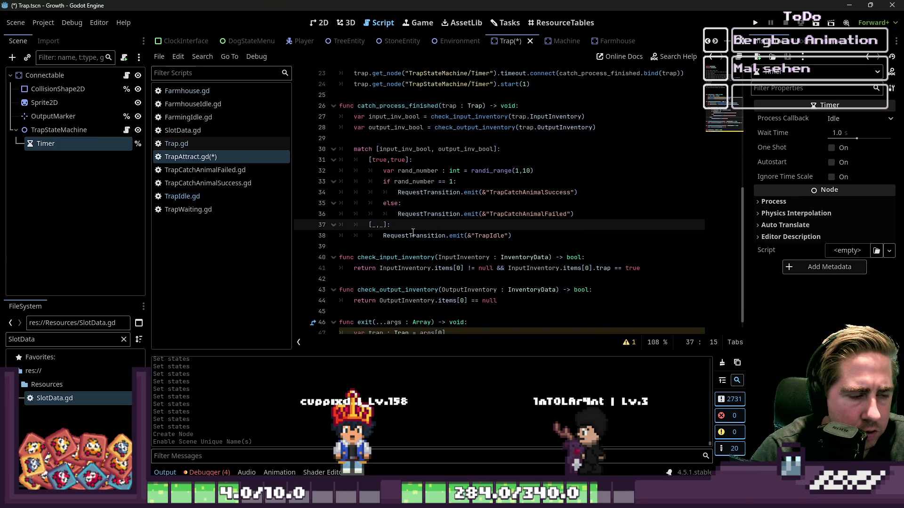
left_click(501, 236)
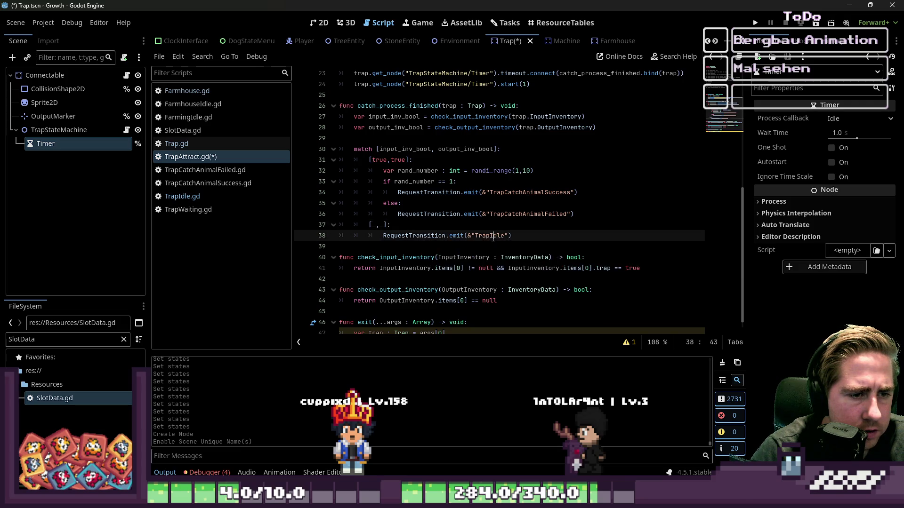
key("End")
key("Return")
key("BackSpace")
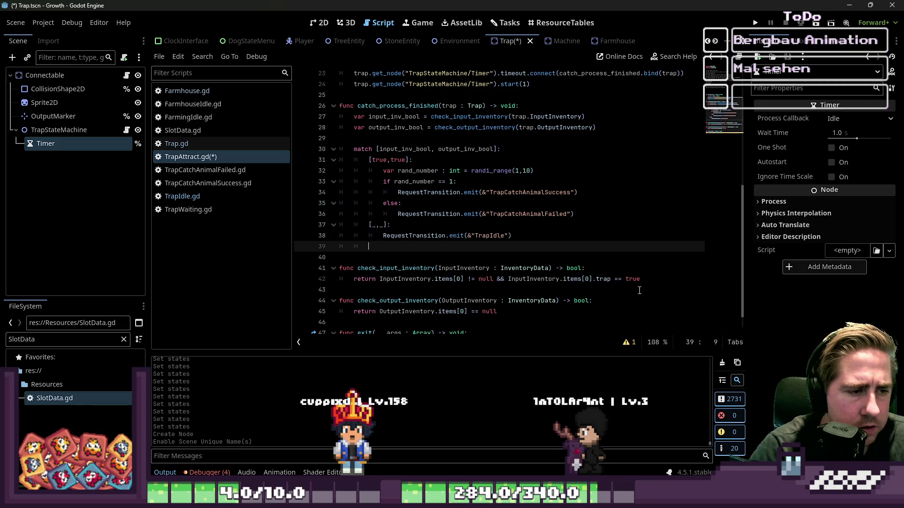
key("Return")
key("Up")
key("Down")
key("Up")
key("Up")
key("Up")
key("Up")
Start a new line under the TrapCatchAnimalFailed emit with trap.InputInventory.
key("End")
key("Return")
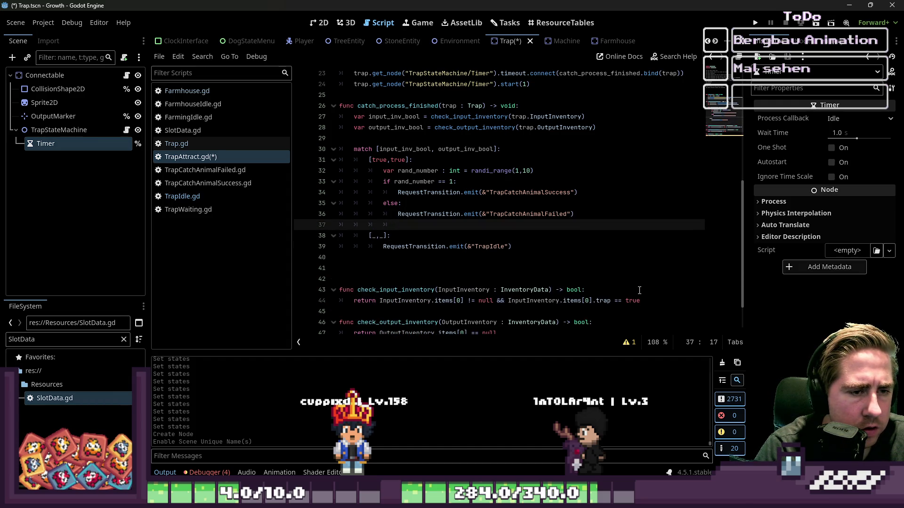
scroll(523, 158, "up", 2)
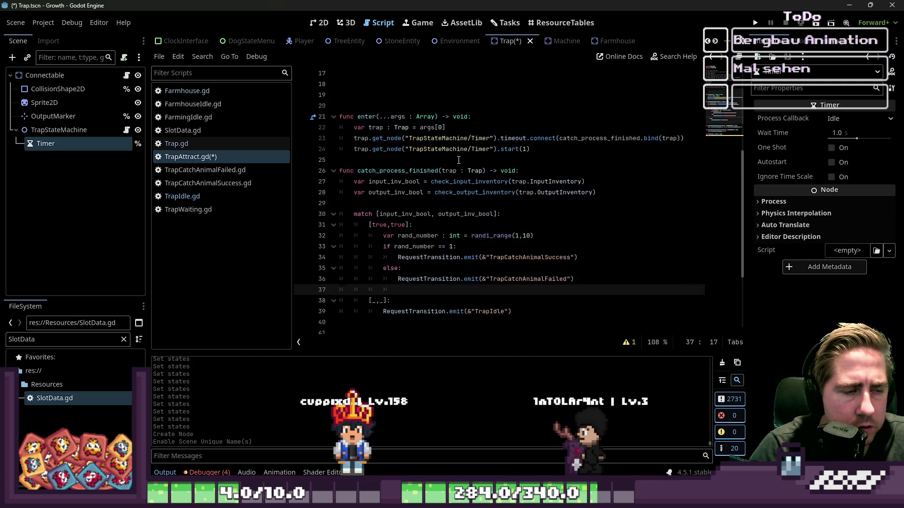
type("ap.")
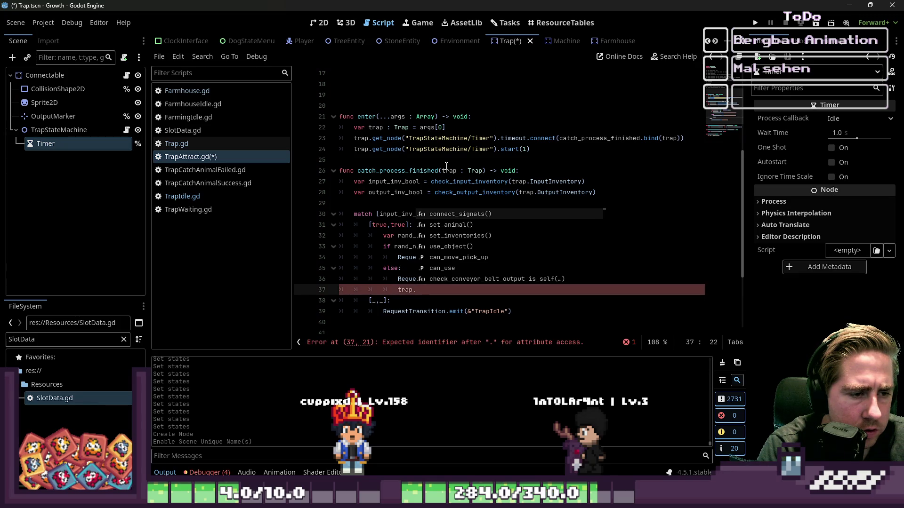
type("Inp")
key("Return")
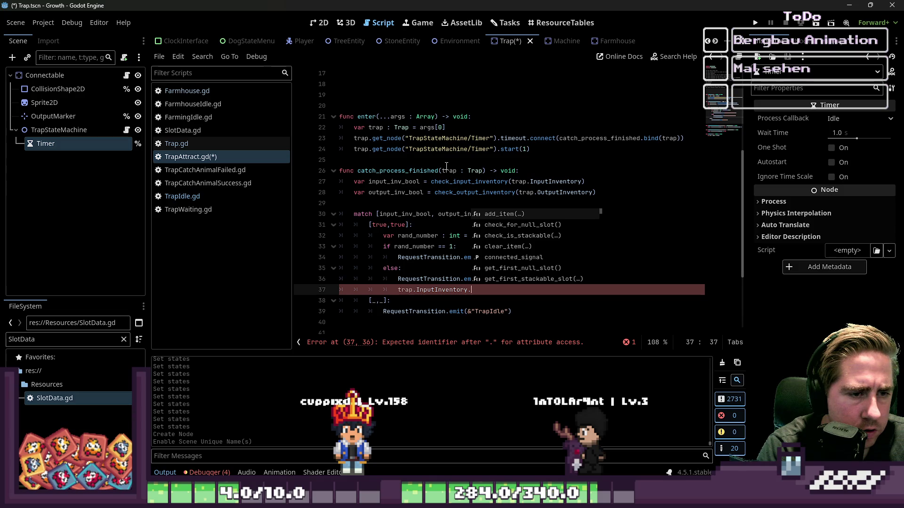
Complete the call as trap.InputInventory.add_item() from the member suggestions.
type("cha")
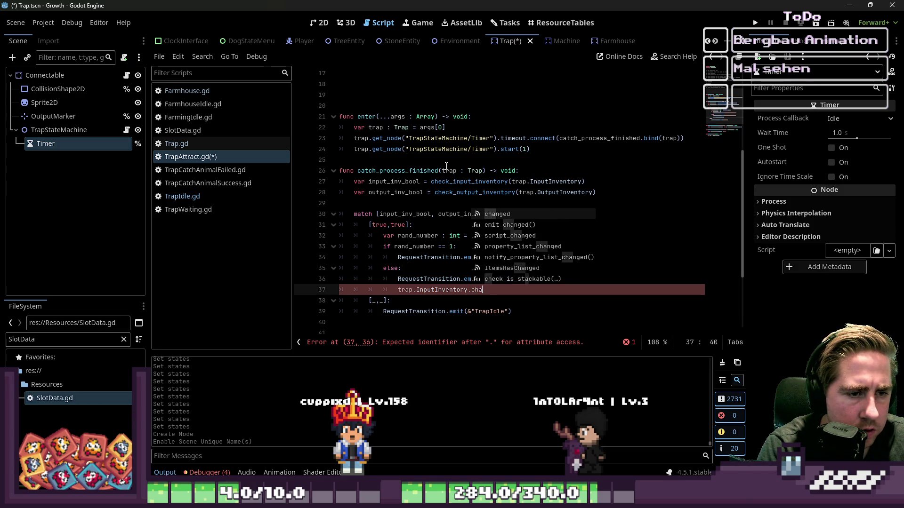
key("BackSpace")
key("BackSpace")
key("BackSpace")
type("dec")
key("BackSpace")
key("BackSpace")
key("BackSpace")
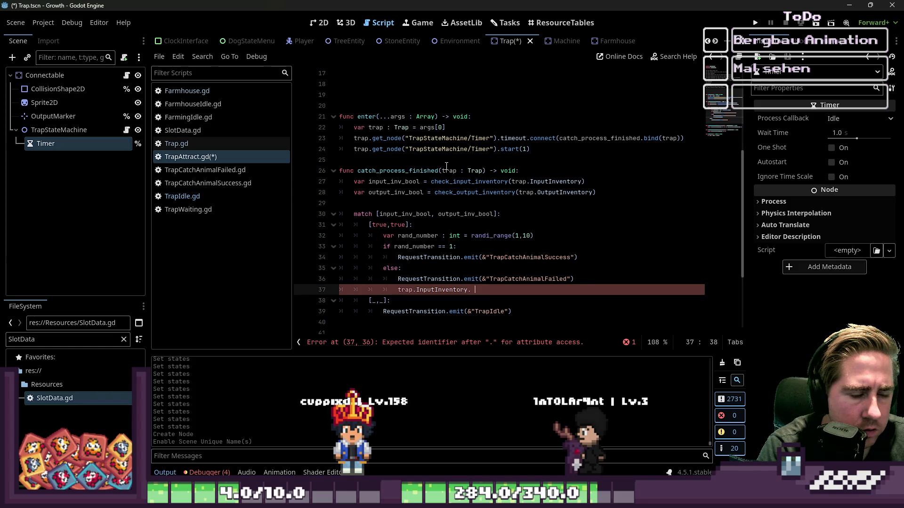
key("ctrl+space")
key("Down")
key("Up")
key("Down")
key("Down")
key("Down")
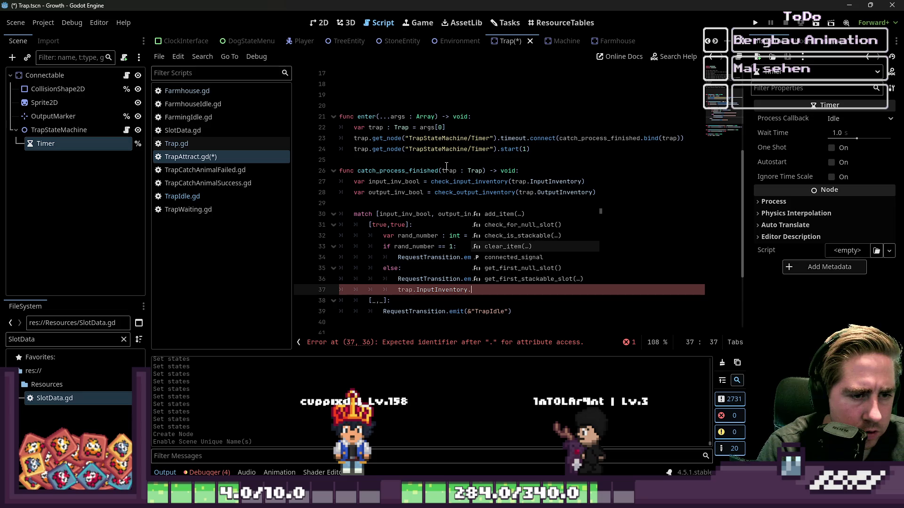
key("Up")
key("Up")
key("Up")
key("Return")
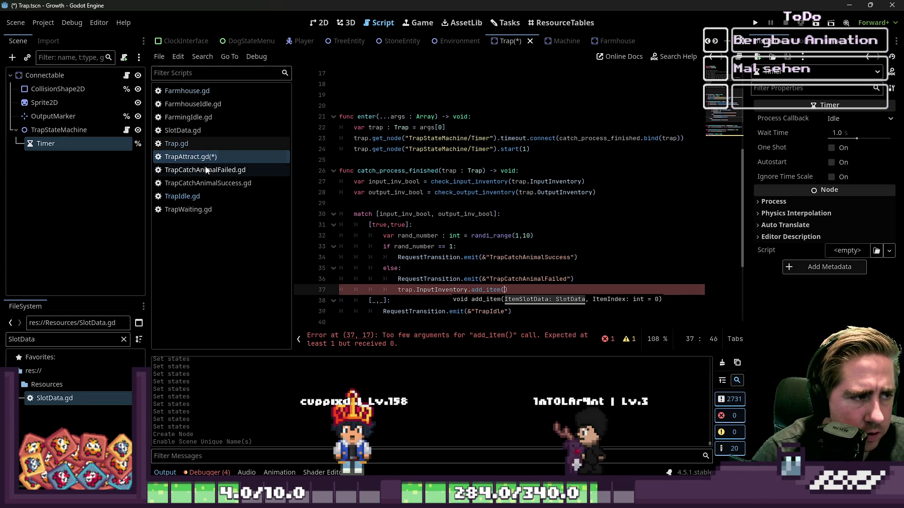
double_click(46, 339)
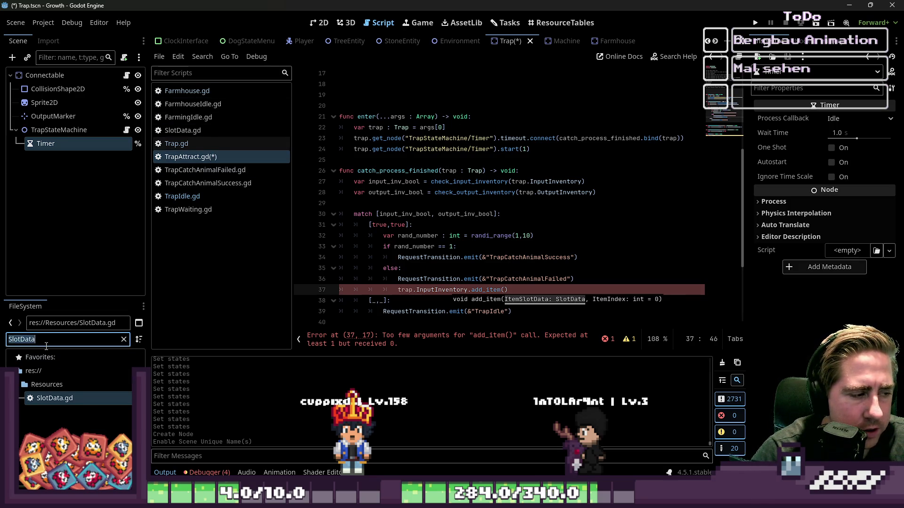
Filter the files for InventoryData, open InventoryData.gd, and locate unstack_items.
type("InventoryData")
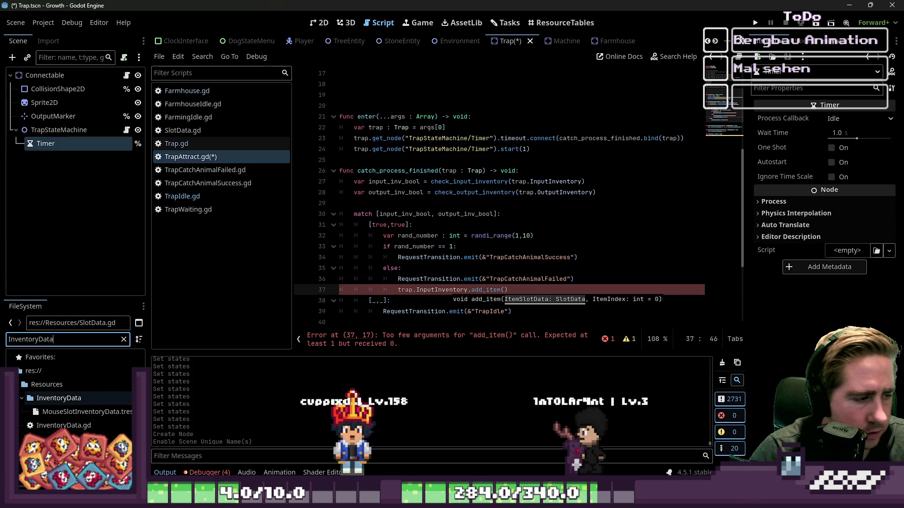
double_click(73, 430)
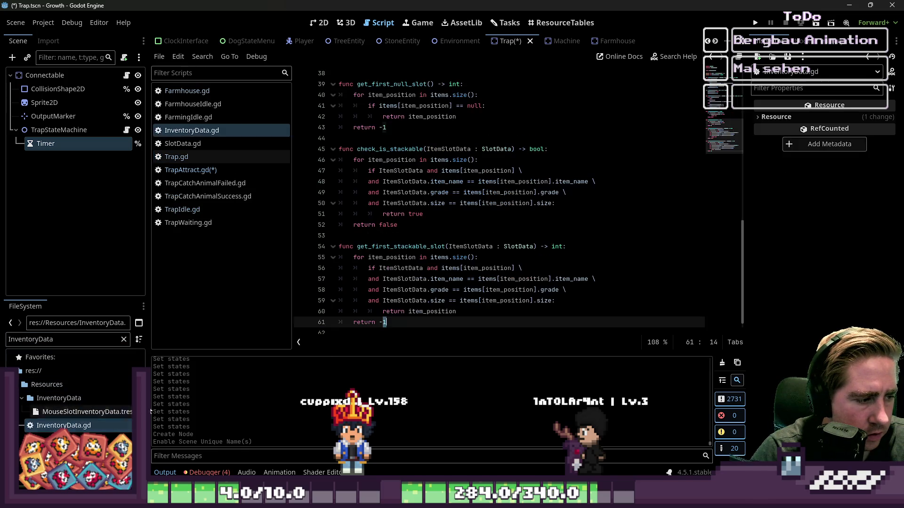
scroll(454, 188, "up", 3)
left_click(454, 181)
scroll(454, 179, "up", 7)
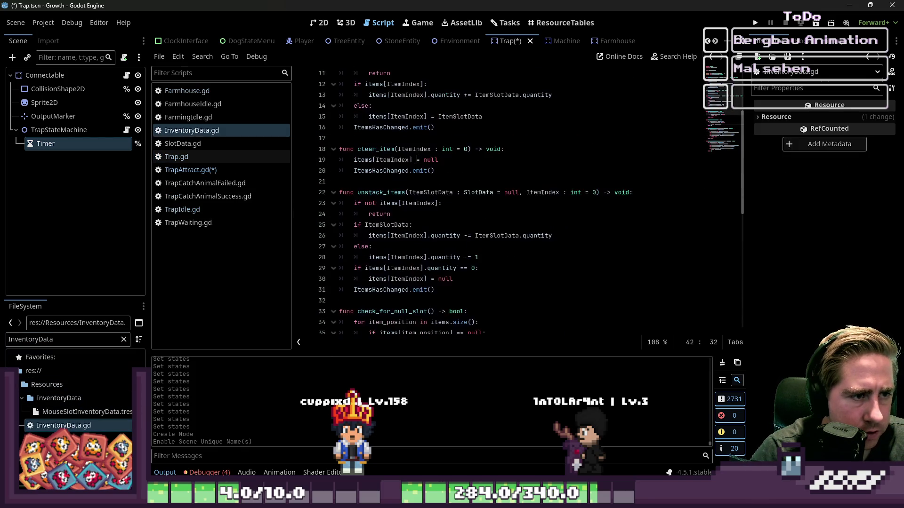
left_click(368, 192)
double_click(368, 192)
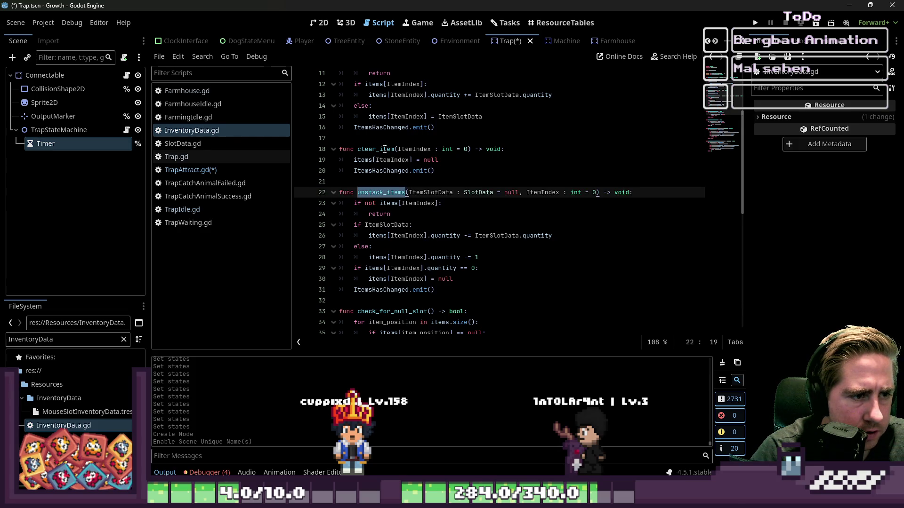
Review unstack_items' slot checks, quantity decrement and ItemsHasChanged/ItemSlotData uses.
left_click(417, 235)
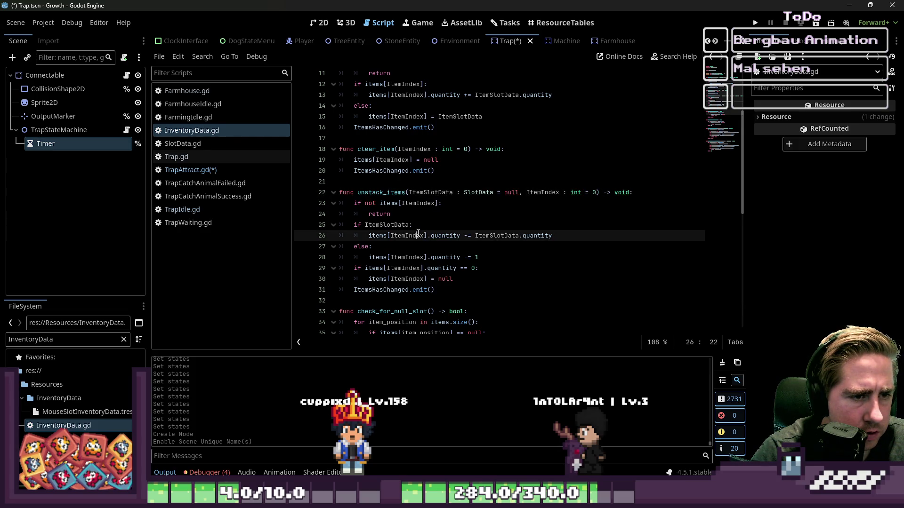
left_click(469, 209)
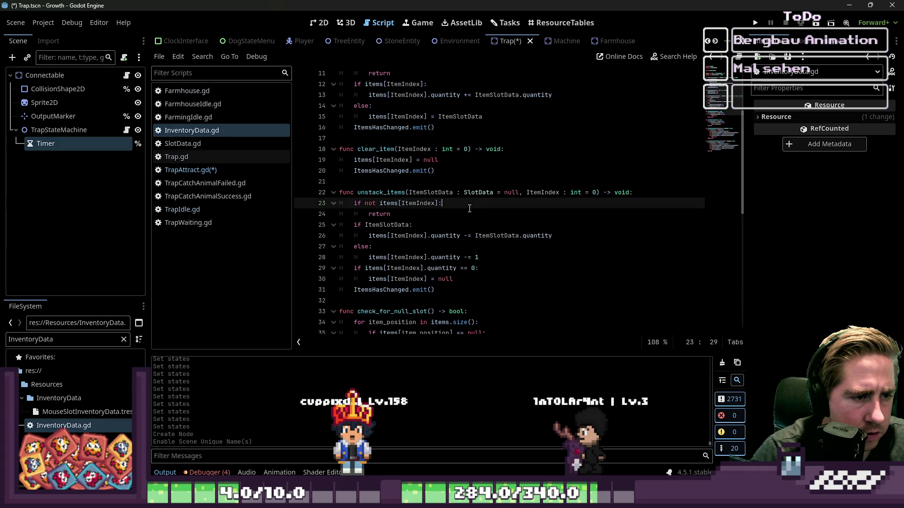
left_click(418, 224)
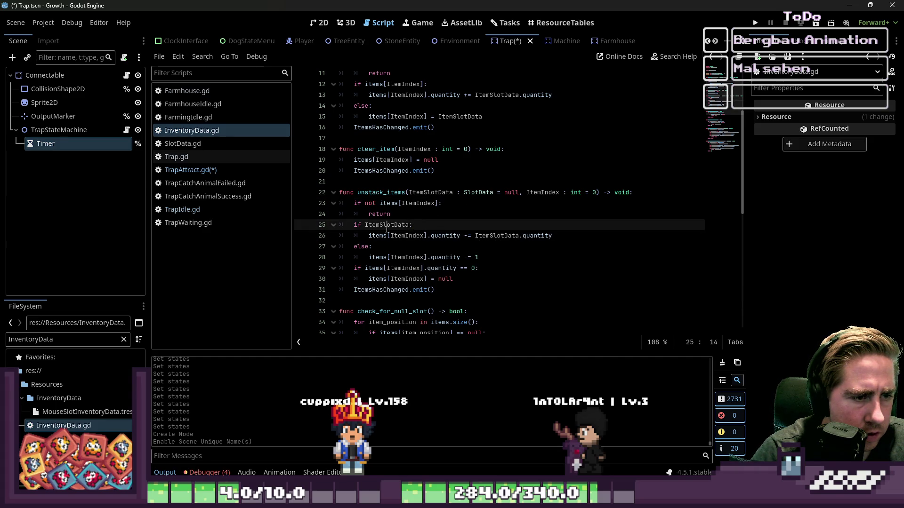
key("Down")
left_click(488, 246)
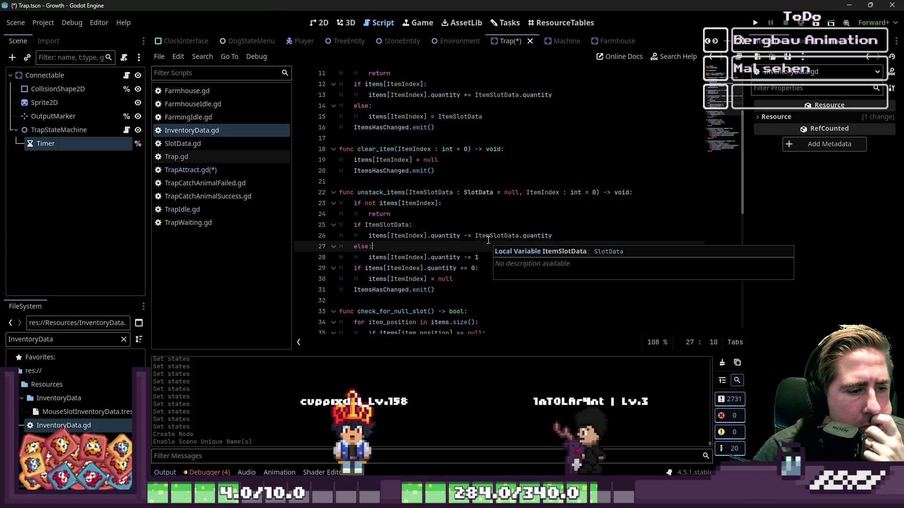
double_click(372, 289)
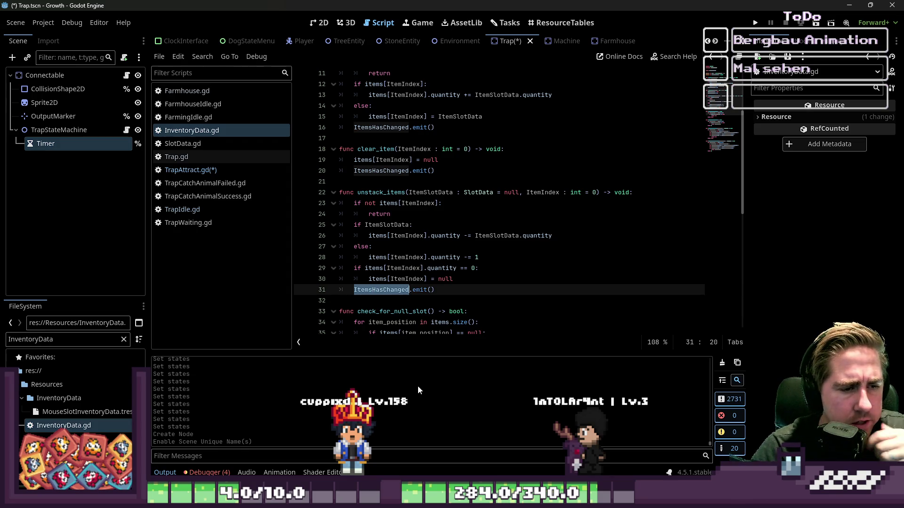
double_click(390, 226)
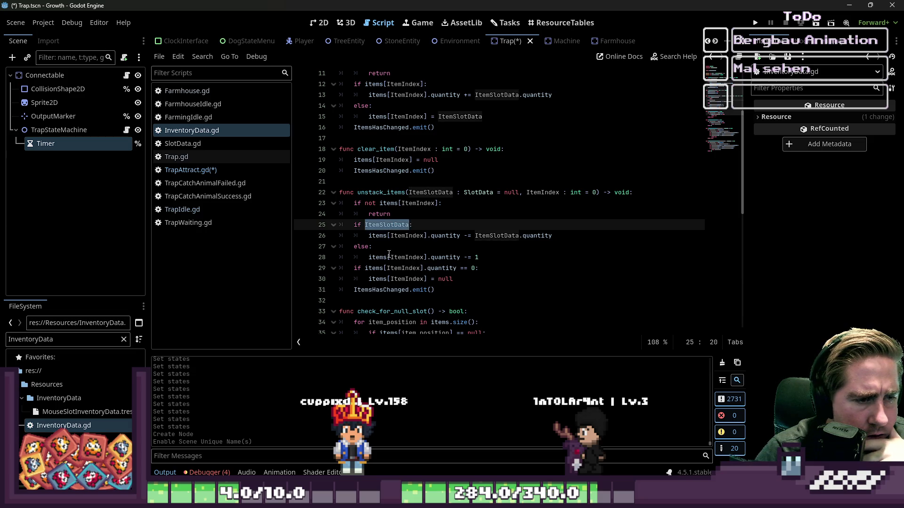
scroll(389, 254, "up", 2)
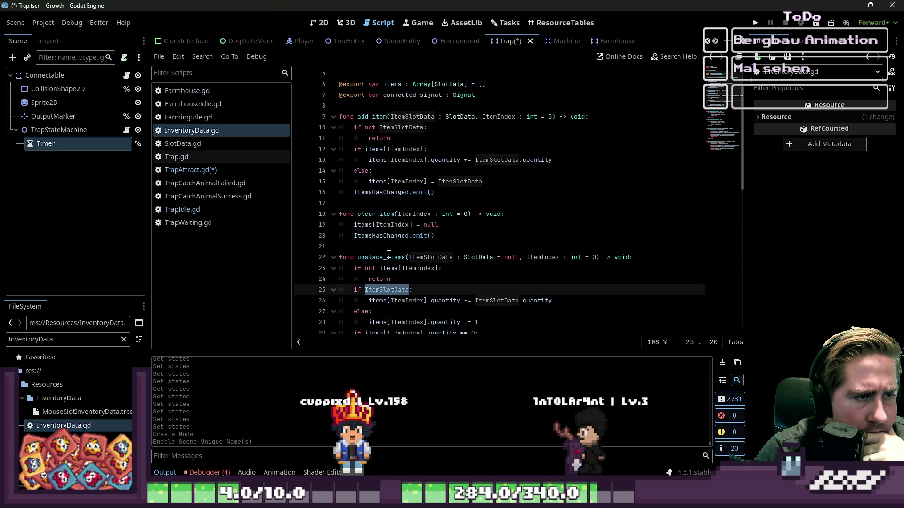
double_click(385, 252)
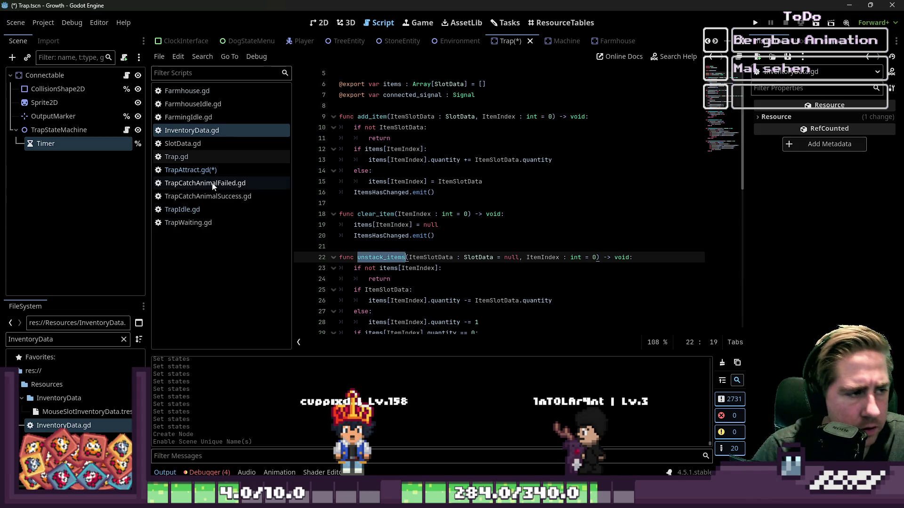
Switch back to TrapAttract.gd and then bring up TrapIdle.gd.
left_click(215, 170)
left_click(204, 209)
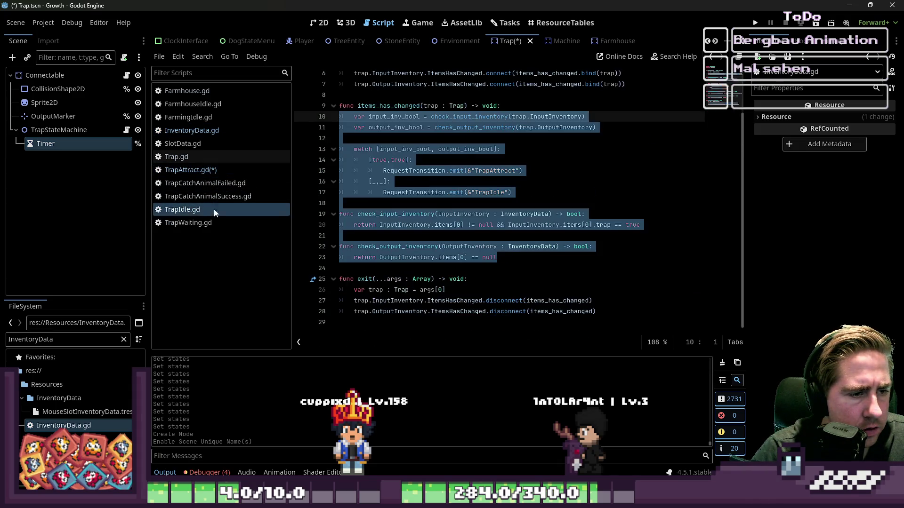
left_click(386, 229)
Return to TrapAttract.gd, clear the file search, and glance over the FarmhouseIdle script.
left_click(189, 170)
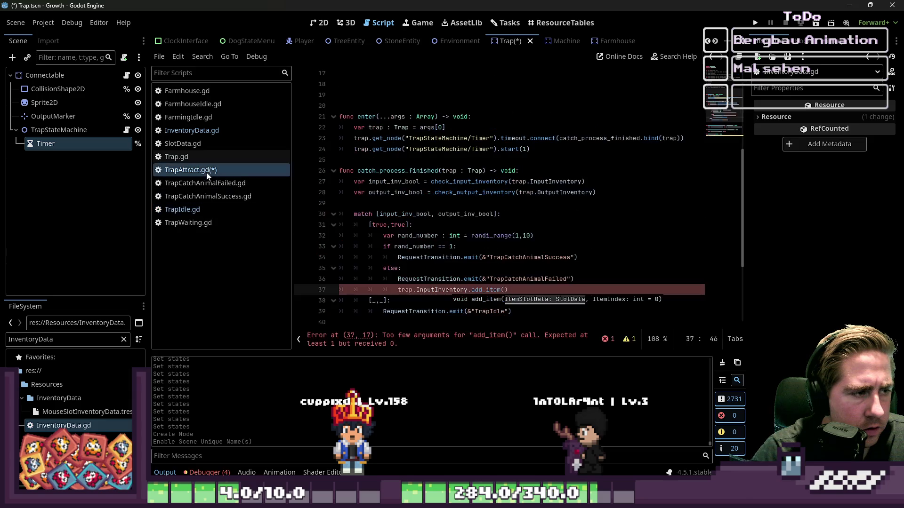
scroll(402, 220, "down", 2)
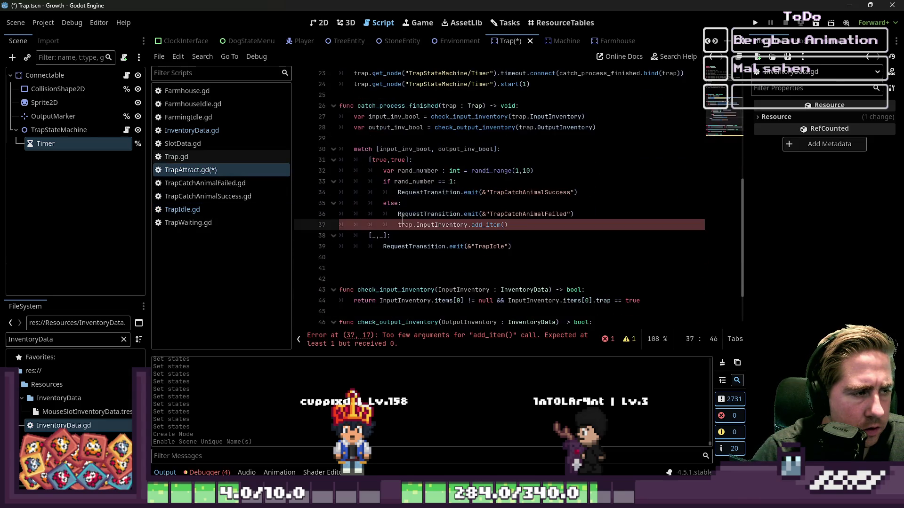
left_click(49, 344)
double_click(48, 343)
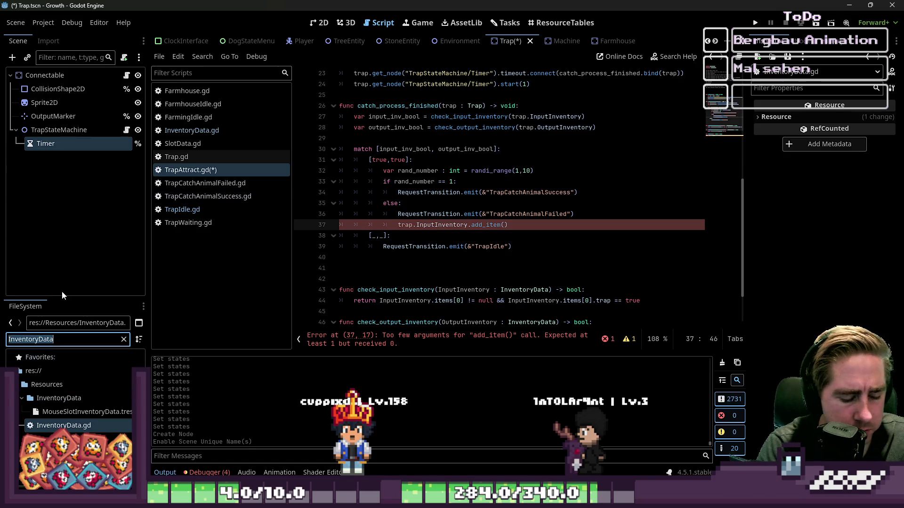
type("Animal")
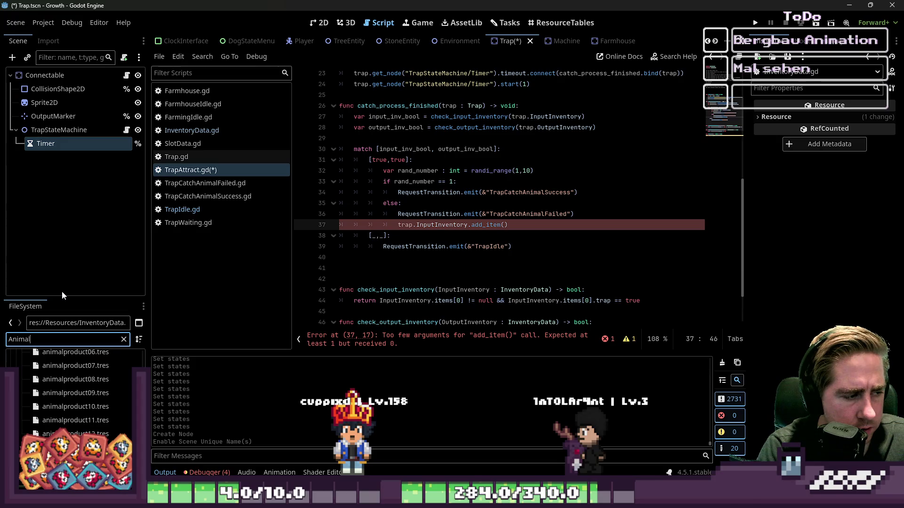
key("BackSpace")
key("BackSpace")
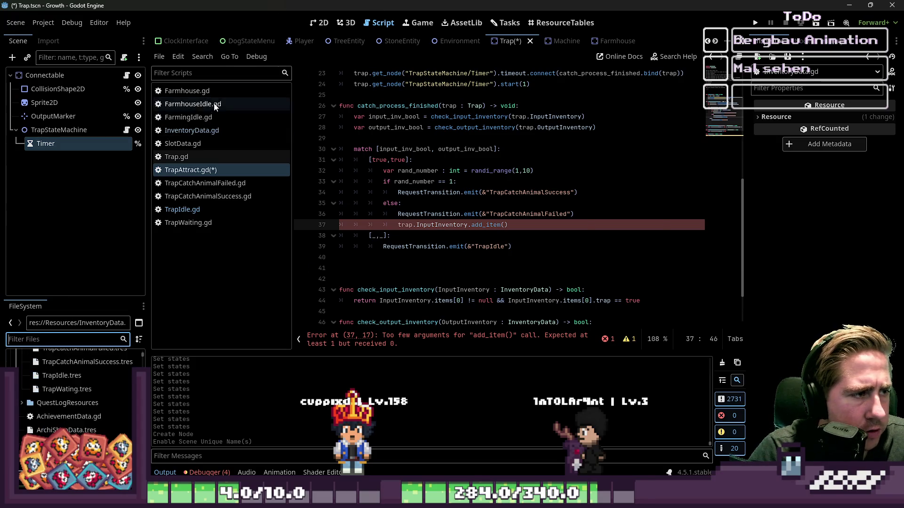
left_click(207, 104)
left_click(472, 202)
scroll(467, 202, "up", 1)
scroll(466, 202, "down", 1)
Filter the files for 'FarmHousePr' and select FarmhouseProcessing.gd.
left_click(34, 339)
type("FarmHou")
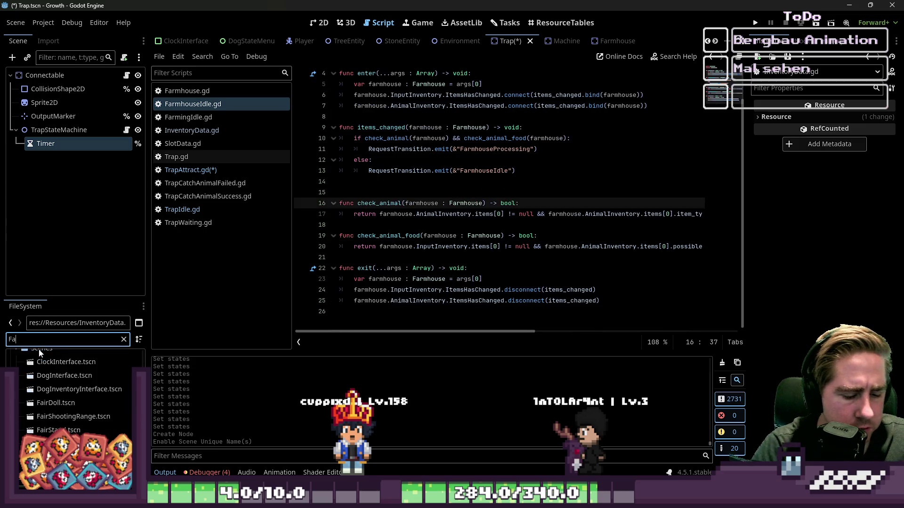
type("sePr")
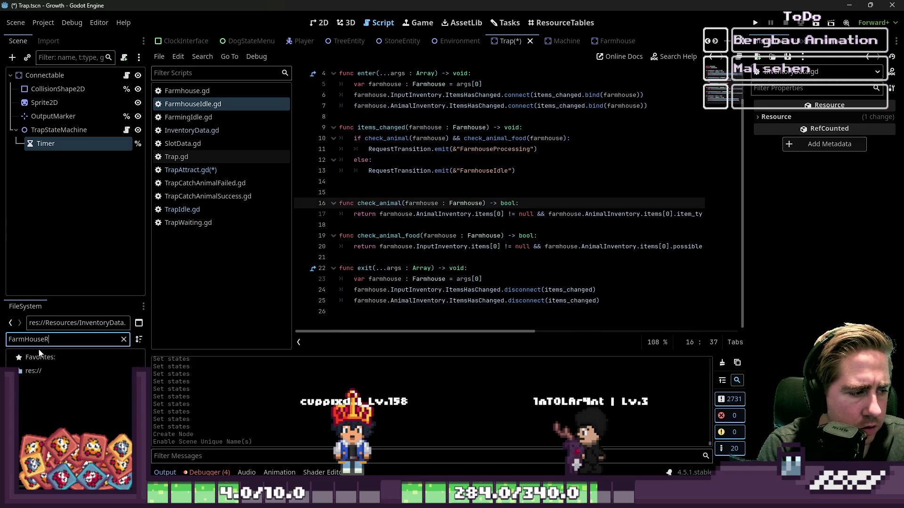
left_click(87, 414)
Open FarmhouseProcessing.gd and review its output check, exit and FarmhouseIdle transition code.
double_click(71, 438)
scroll(470, 170, "down", 2)
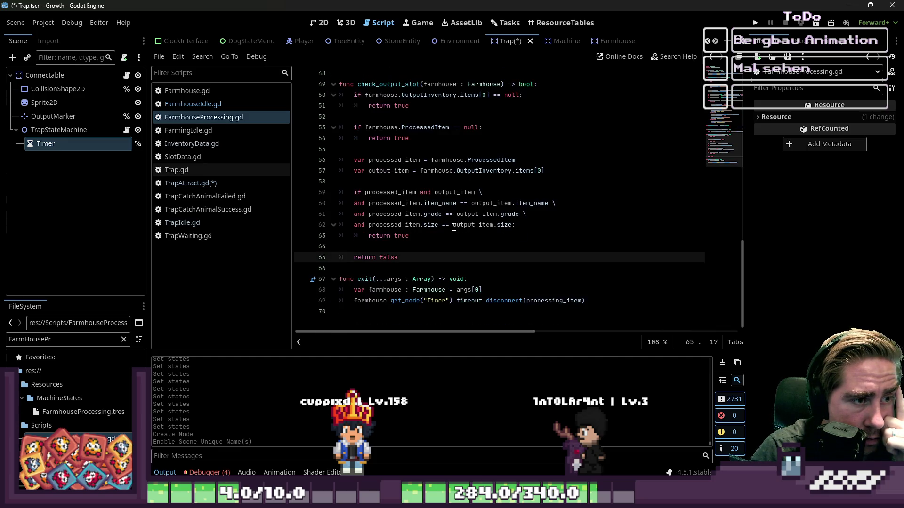
left_click(442, 303)
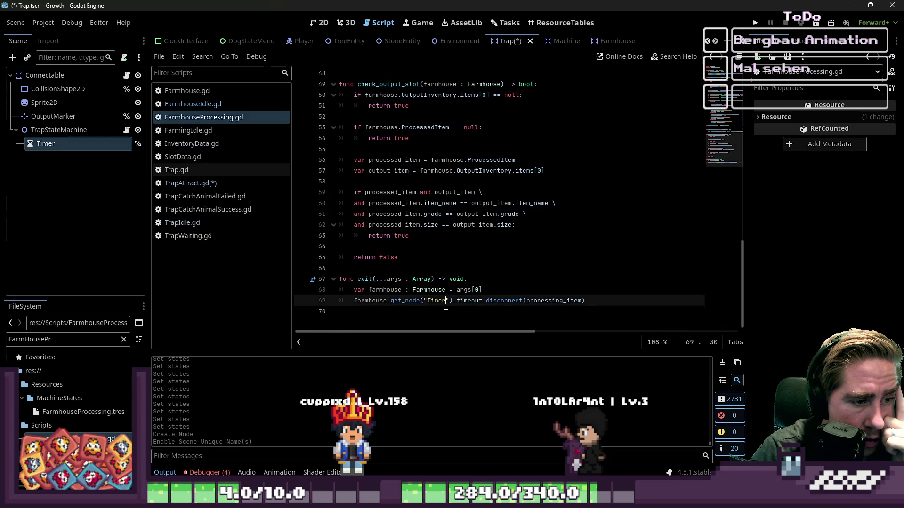
left_click(431, 267)
left_click(433, 224)
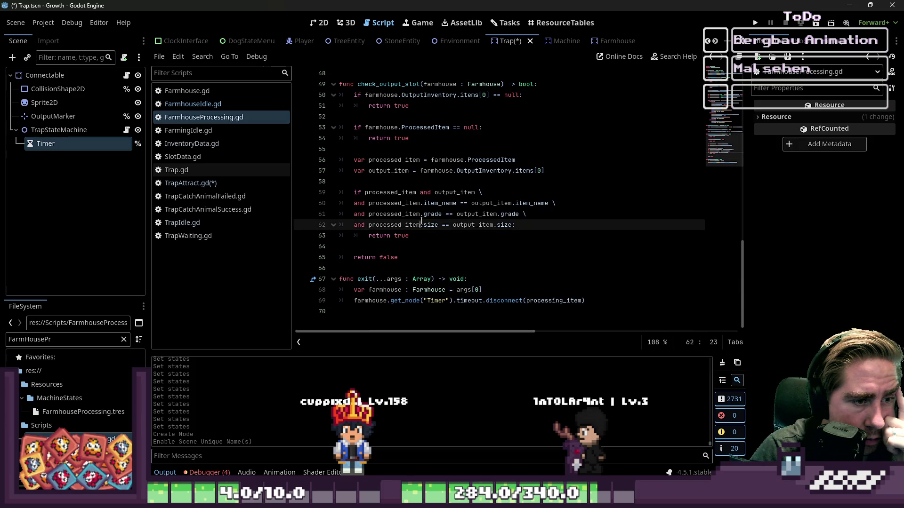
scroll(426, 230, "up", 3)
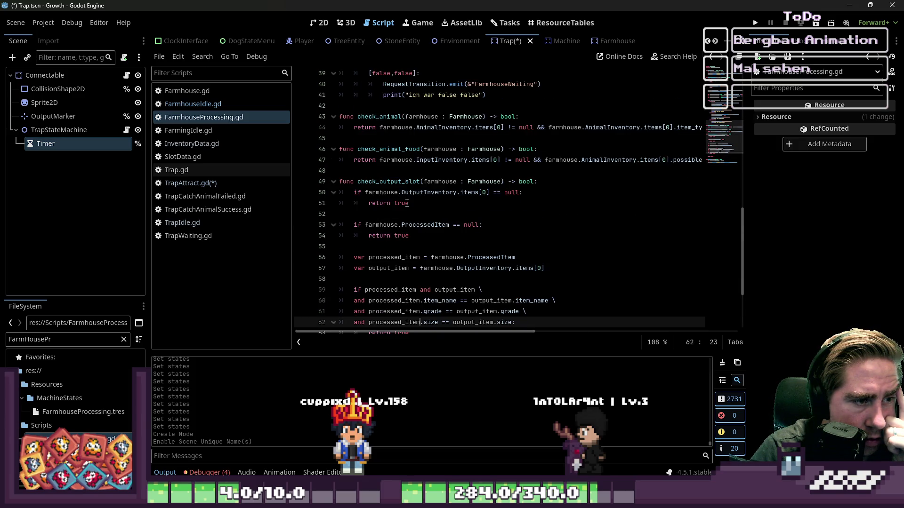
scroll(415, 221, "up", 4)
scroll(402, 223, "up", 2)
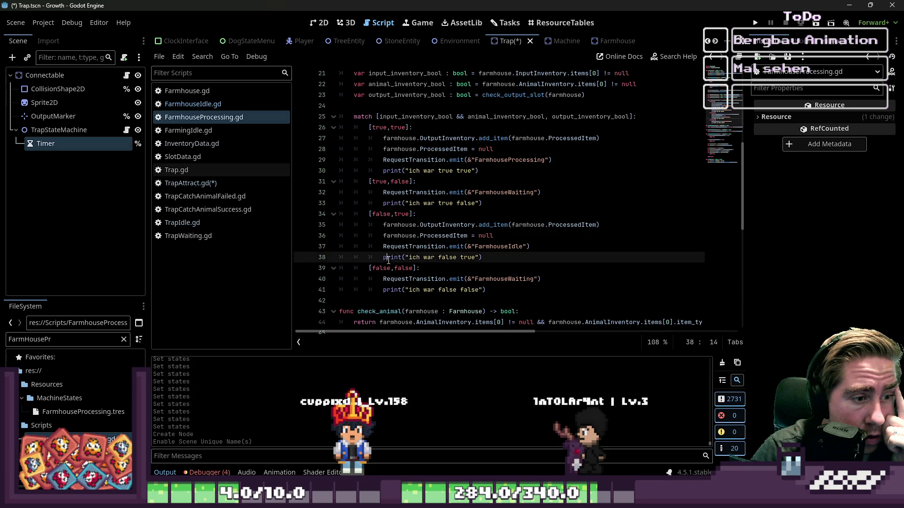
double_click(412, 246)
double_click(481, 246)
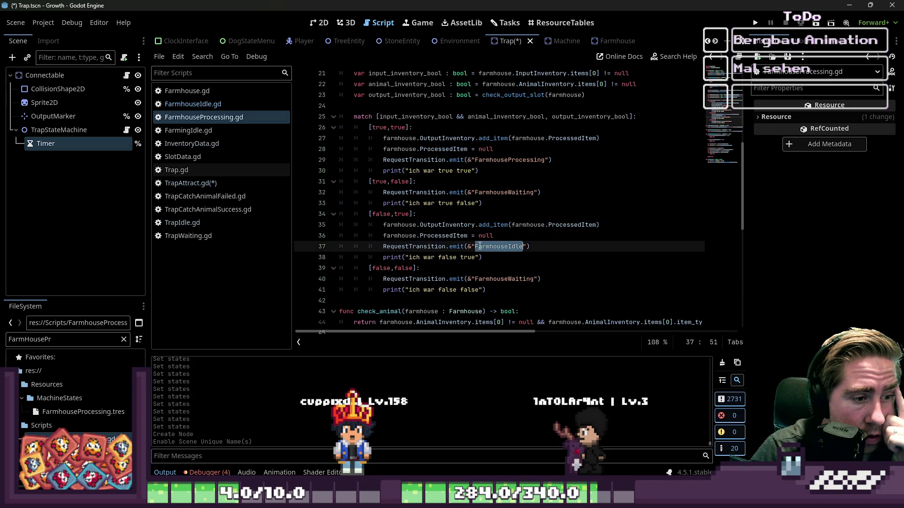
mouse_move(474, 247)
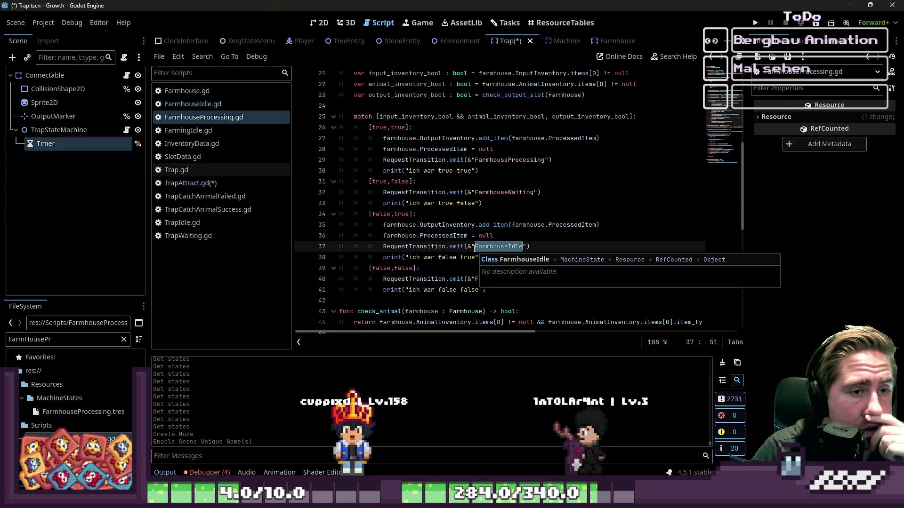
scroll(474, 248, "up", 1)
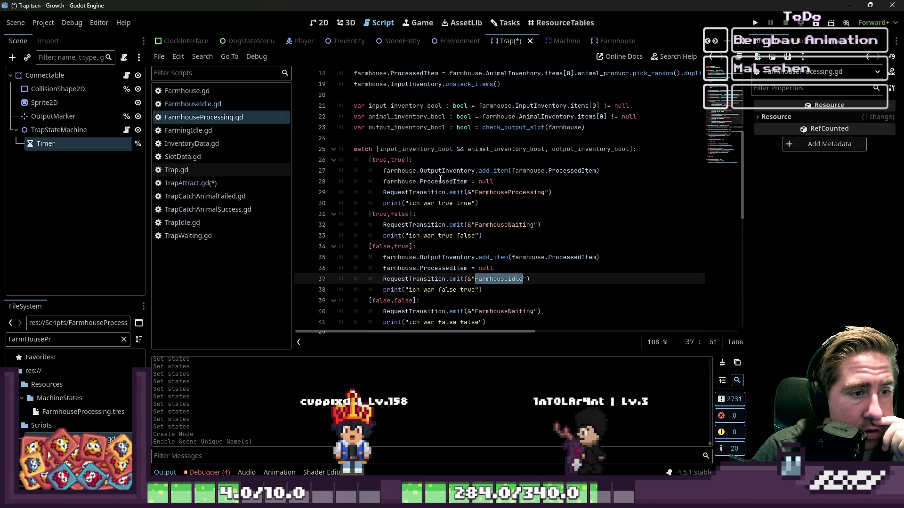
Inspect the OutputInventory and add_item calls on lines 27 and 35.
left_click(456, 181)
double_click(456, 172)
double_click(505, 172)
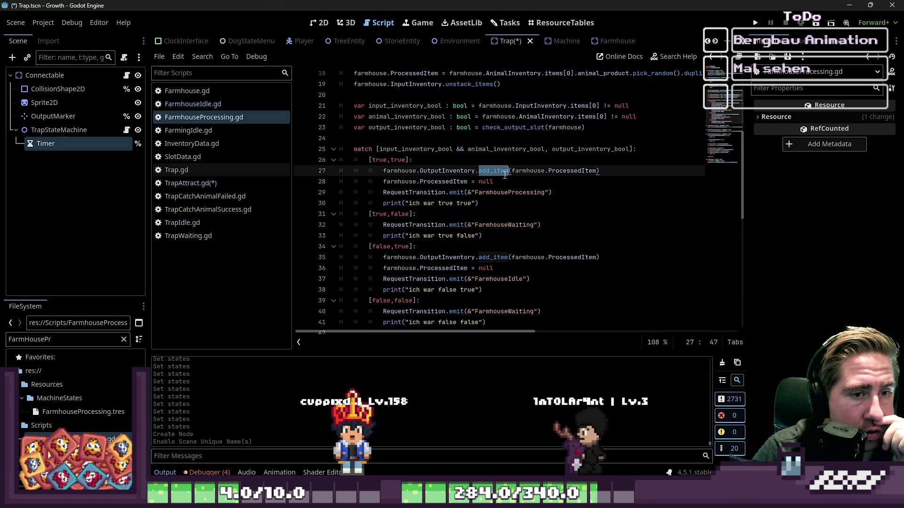
double_click(491, 257)
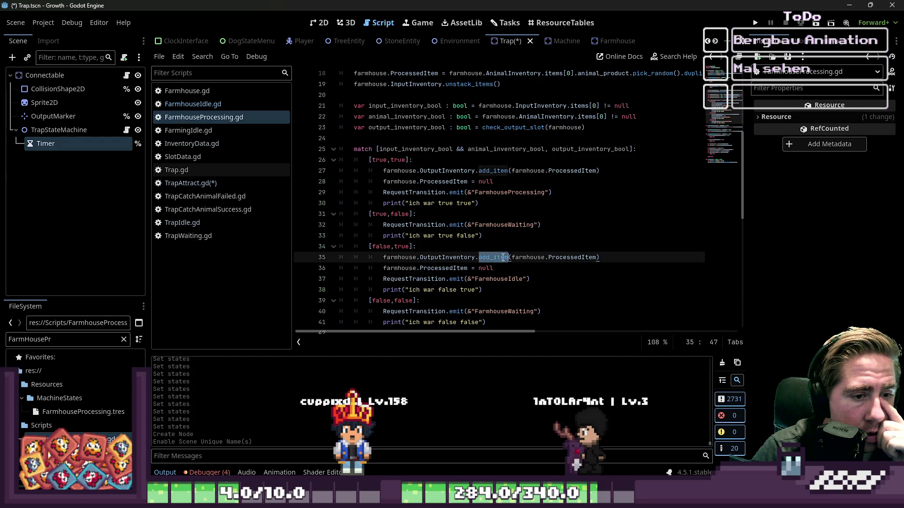
double_click(530, 257)
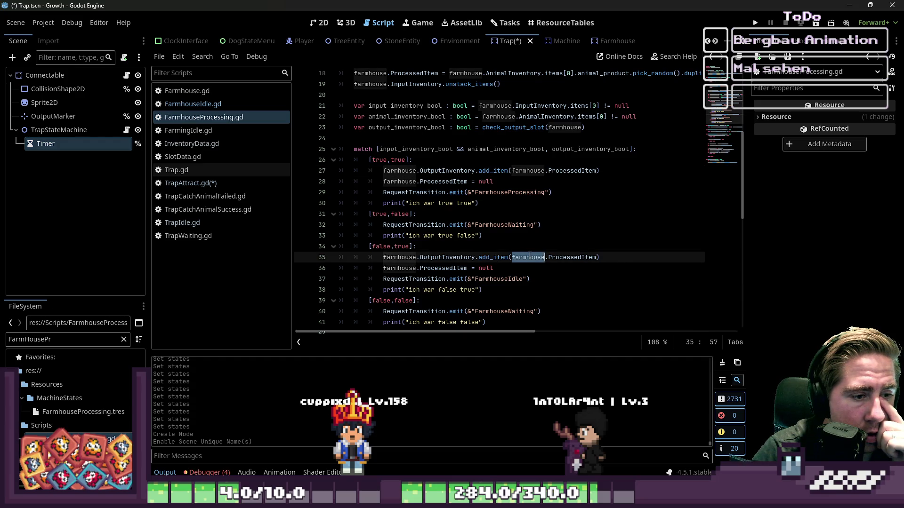
left_click(515, 249)
scroll(487, 244, "down", 1)
Find InputInventory matches and read the unstack_items call on line 19, then return to TrapAttract.gd.
key("ctrl+f")
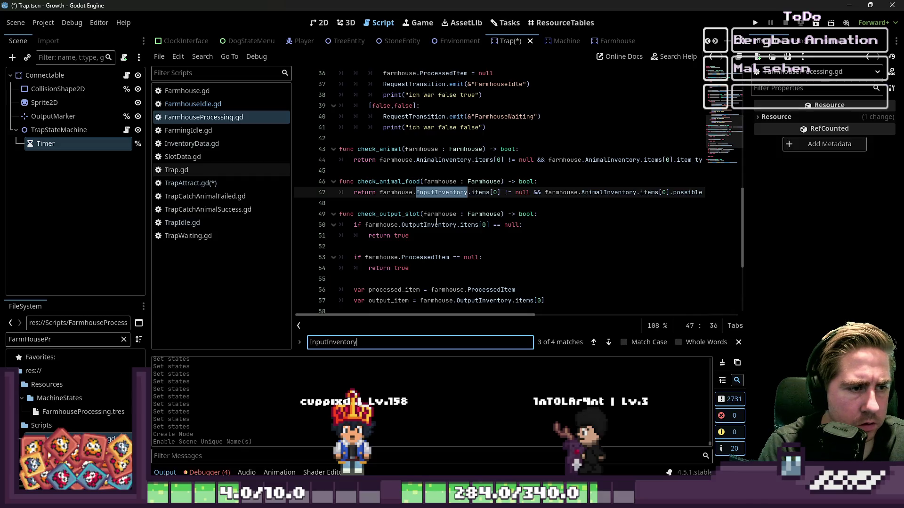
left_click(593, 342)
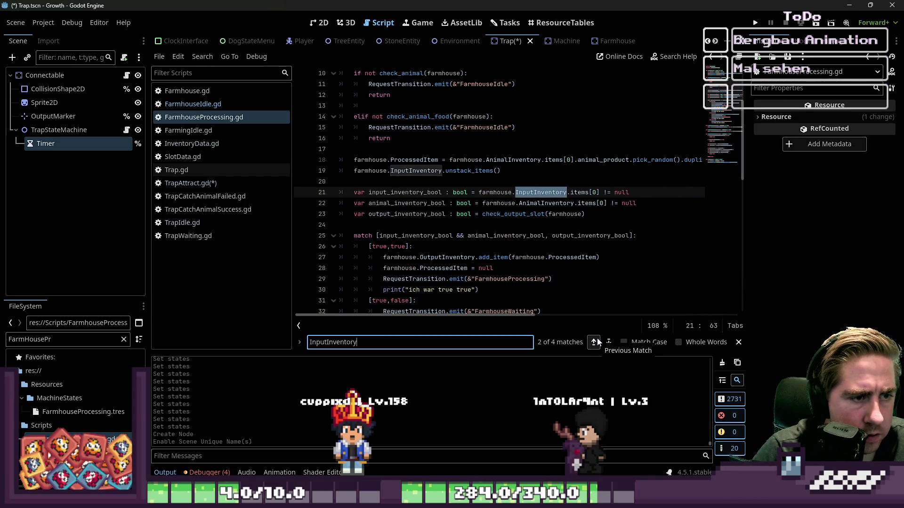
left_click(594, 343)
left_click(593, 342)
left_click(597, 341)
left_click(597, 342)
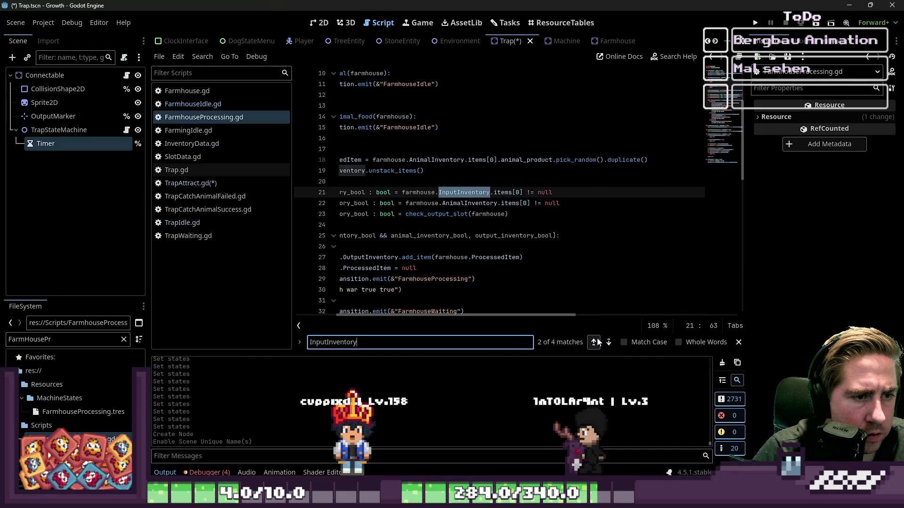
left_click(597, 341)
left_click(433, 202)
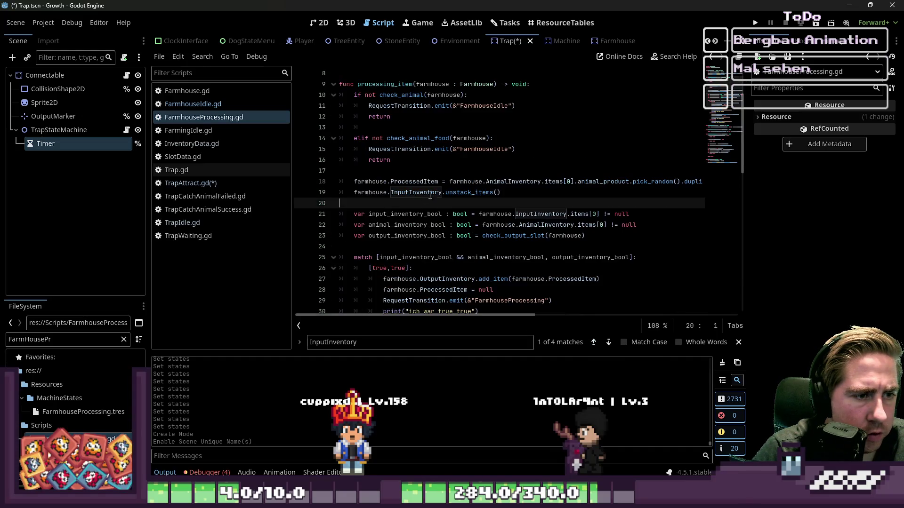
double_click(410, 193)
double_click(464, 192)
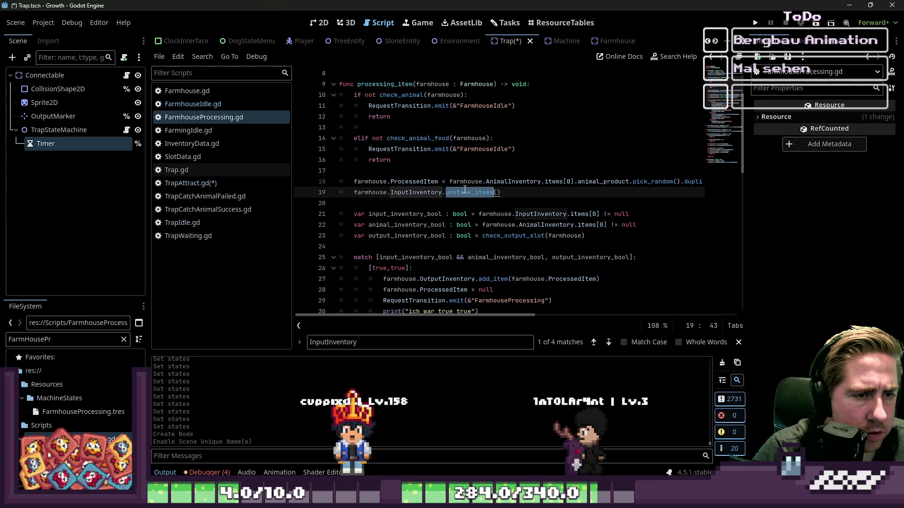
left_click(217, 183)
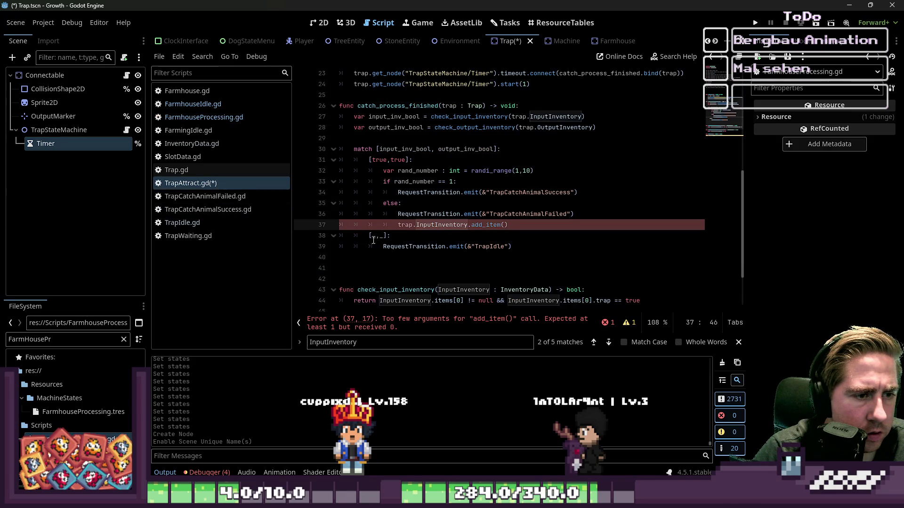
Replace add_item on line 37 with unstack_items() via autocomplete.
double_click(486, 224)
type("uns")
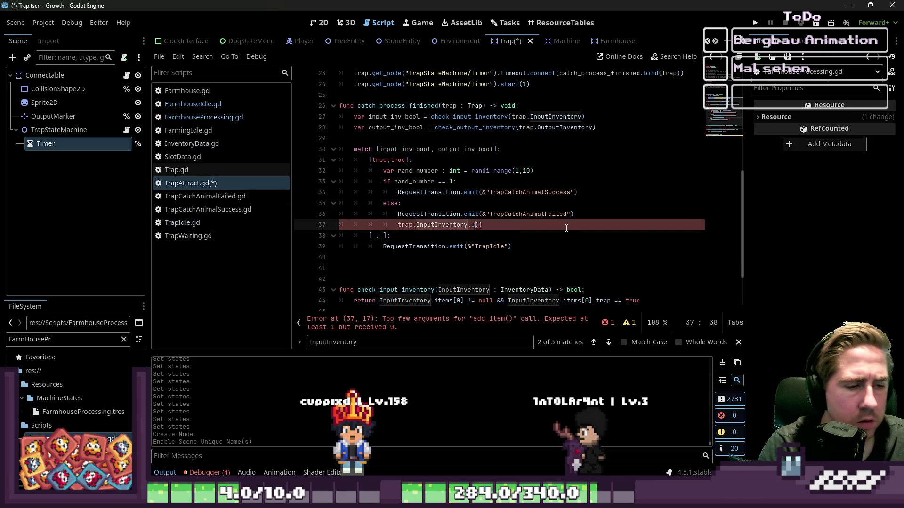
type("tack_it")
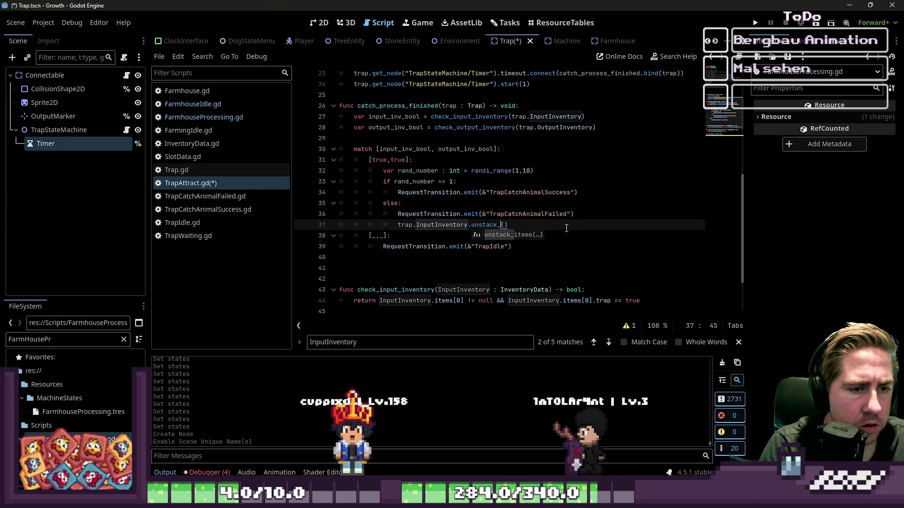
key("Return")
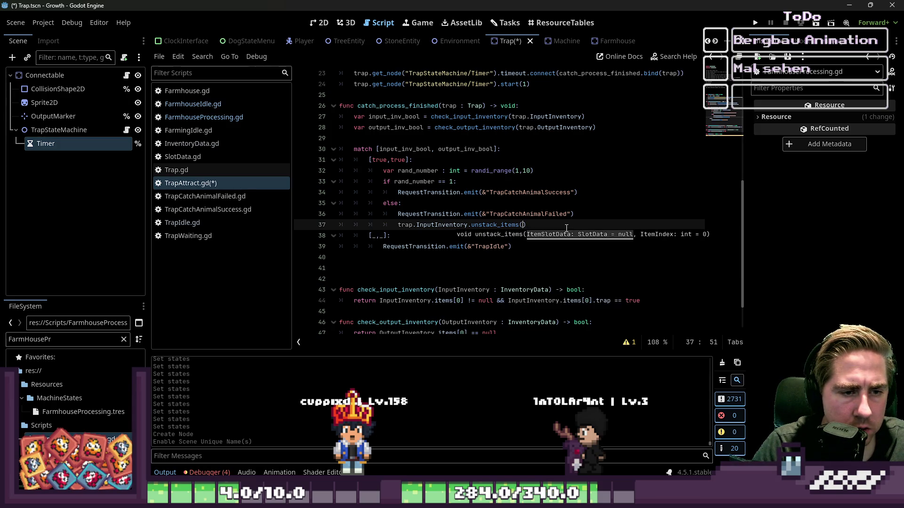
Add the same trap.InputInventory.unstack_items() call under the TrapCatchAnimalSuccess emit.
key("Down")
key("Return")
key("Return")
key("Return")
key("ctrl+z")
key("ctrl+z")
key("ctrl+z")
key("ctrl+z")
key("ctrl+z")
key("ctrl+z")
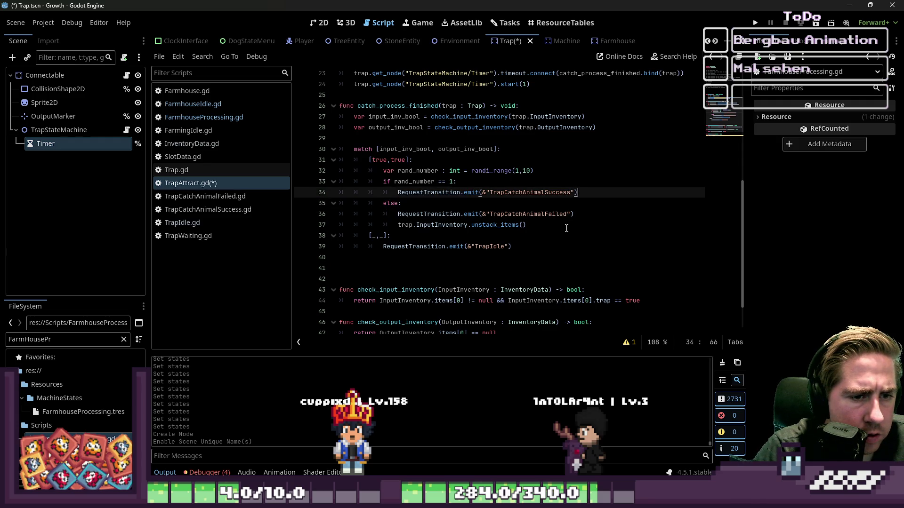
key("Return")
type("trap.InputInventory.unstack_items()")
key("Down")
key("Down")
key("Down")
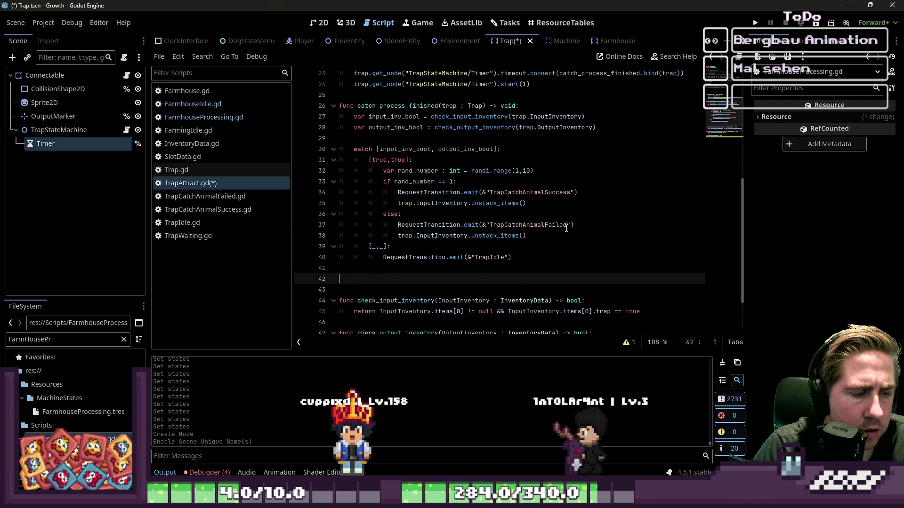
key("Up")
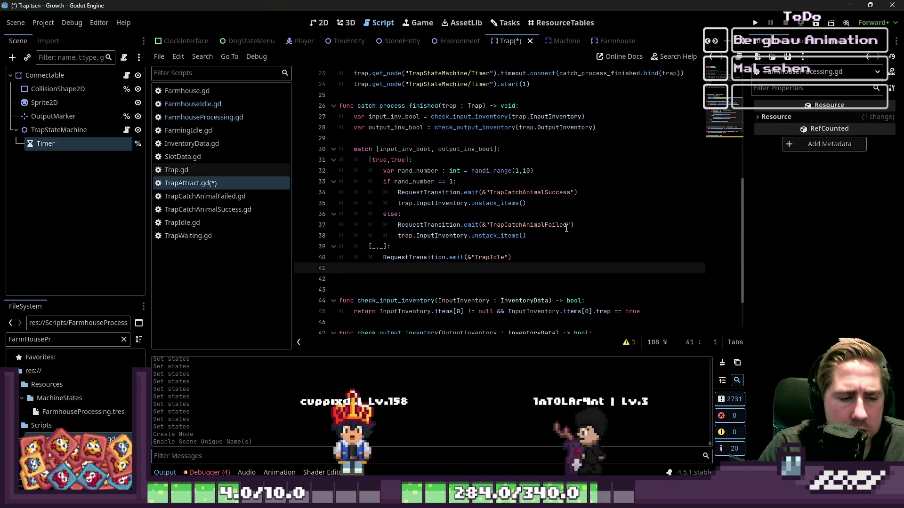
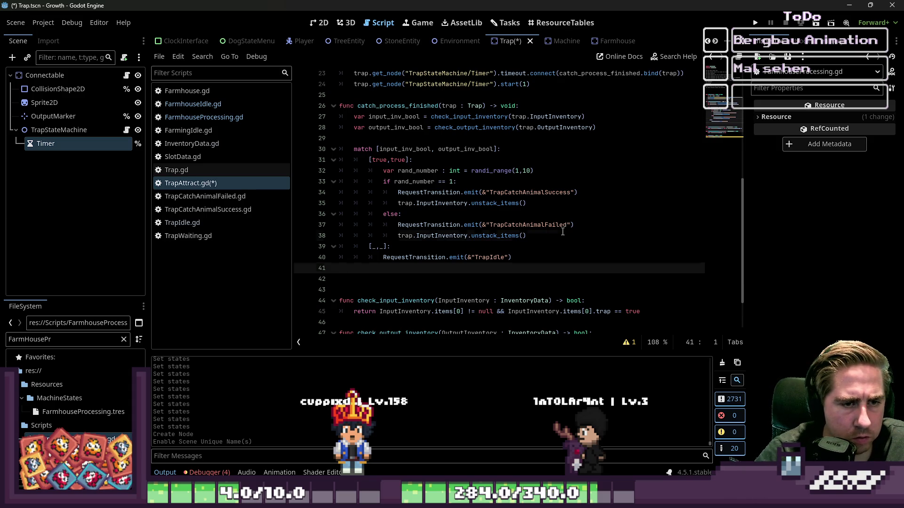
Save TrapAttract.gd.
left_click(562, 233)
scroll(550, 230, "down", 1)
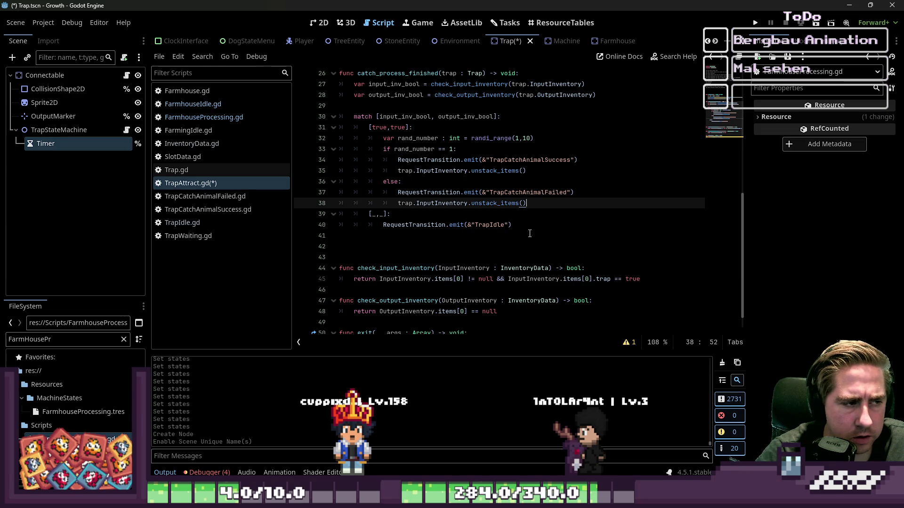
left_click(537, 235)
key("ctrl+s")
Insert a blank line after header comment line 5 to split the comments into two blocks.
left_click(515, 172)
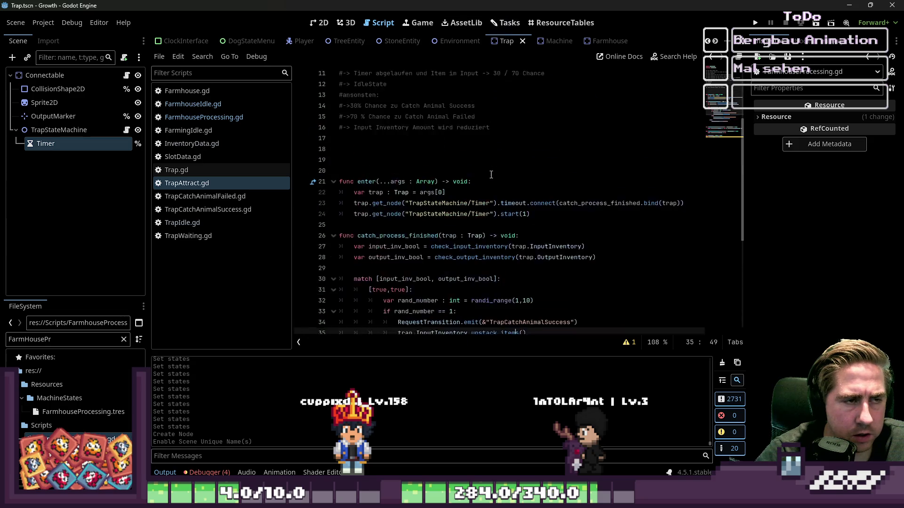
scroll(455, 185, "up", 8)
left_click(390, 159)
key("Down")
key("Down")
key("Down")
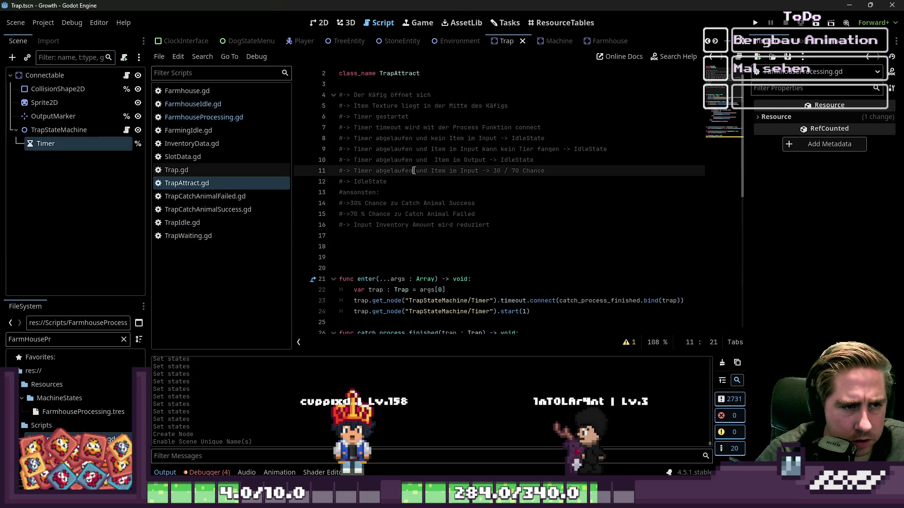
key("Down")
key("Down")
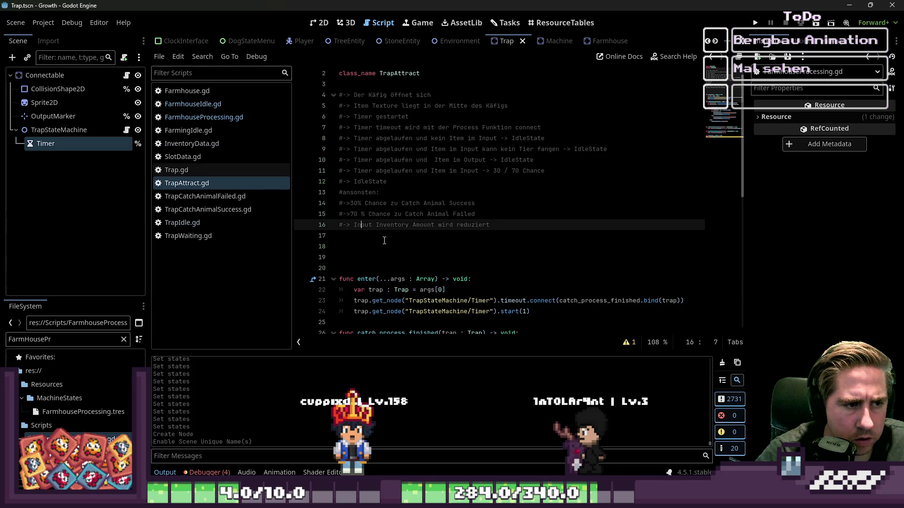
scroll(389, 242, "down", 1)
scroll(391, 224, "down", 6)
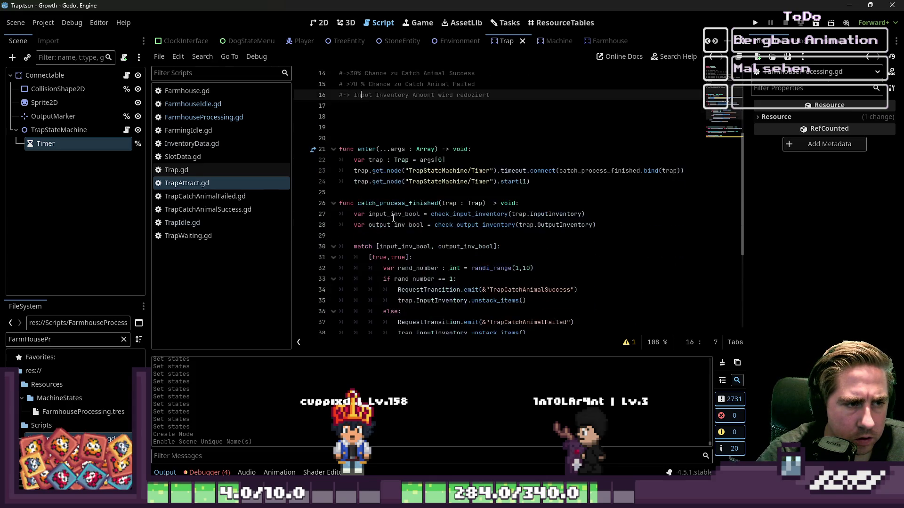
scroll(393, 218, "up", 7)
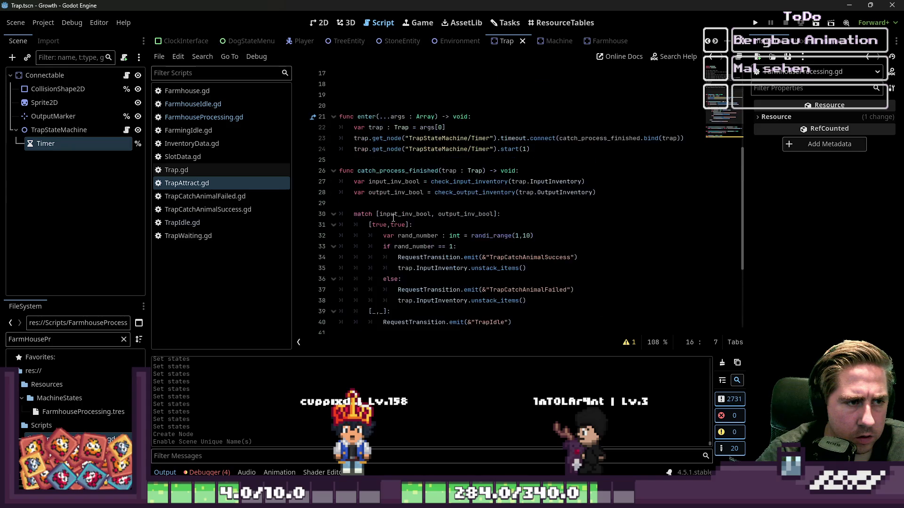
mouse_move(450, 188)
left_mouse_down()
mouse_move(376, 211)
mouse_move(346, 102)
left_mouse_up()
scroll(389, 139, "down", 2)
scroll(389, 139, "down", 3)
left_click(483, 226)
scroll(483, 227, "up", 3)
scroll(484, 226, "up", 4)
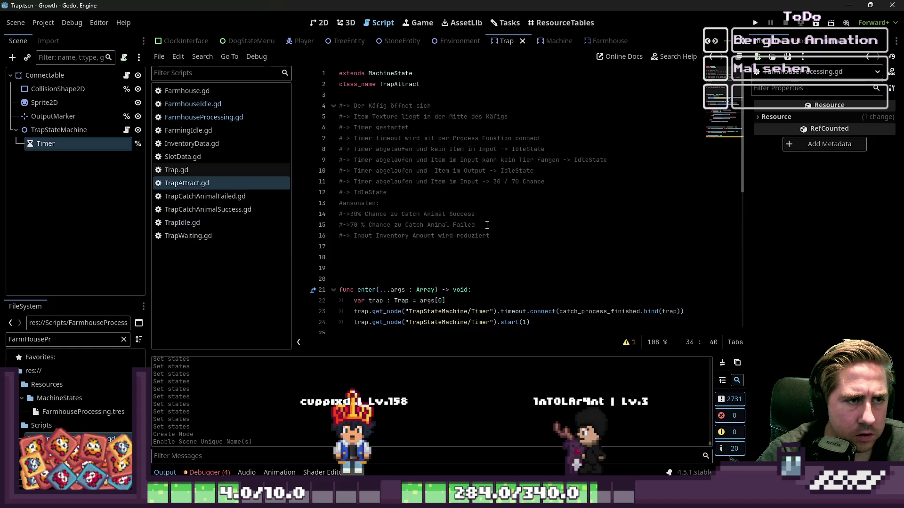
left_click(390, 106)
left_click(540, 116)
key("Return")
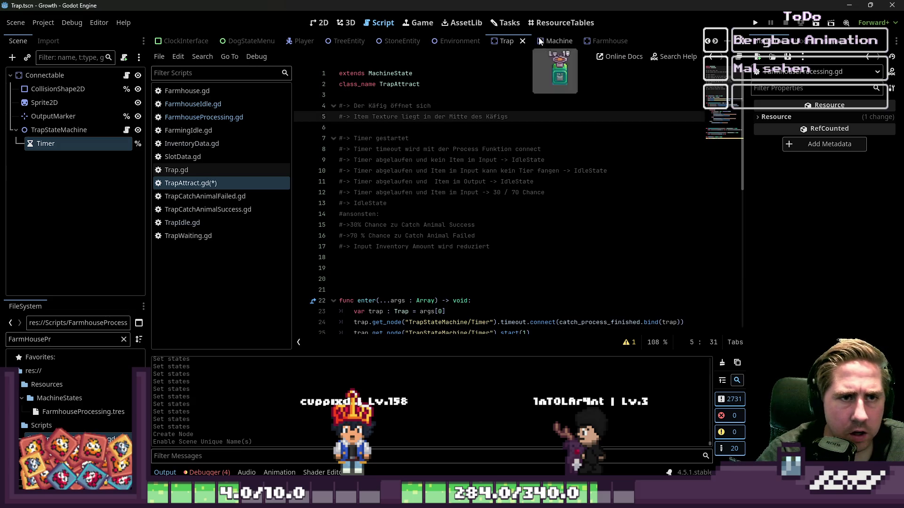
Glance at the ResourceTables, Tasks board and asset library views, then return to TrapAttract.gd.
left_click(563, 23)
left_click(503, 24)
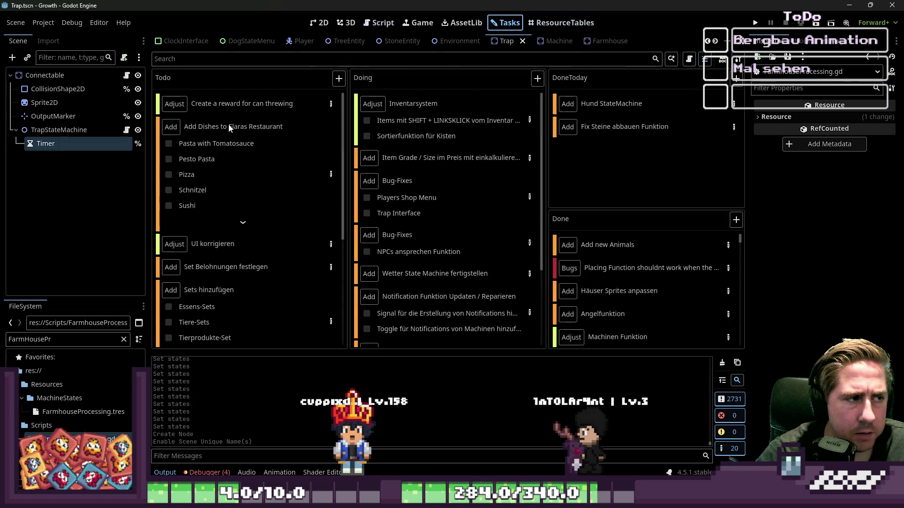
left_click(463, 23)
left_click(388, 25)
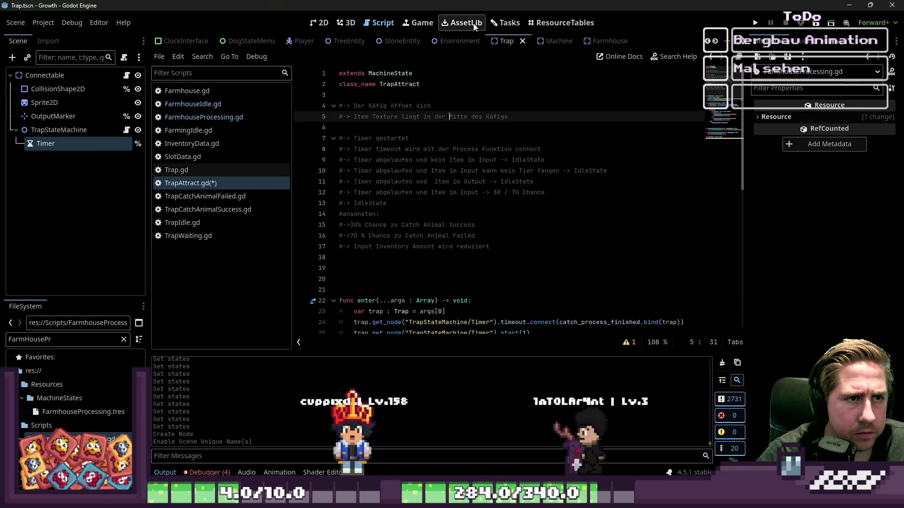
left_click(504, 23)
left_click(372, 19)
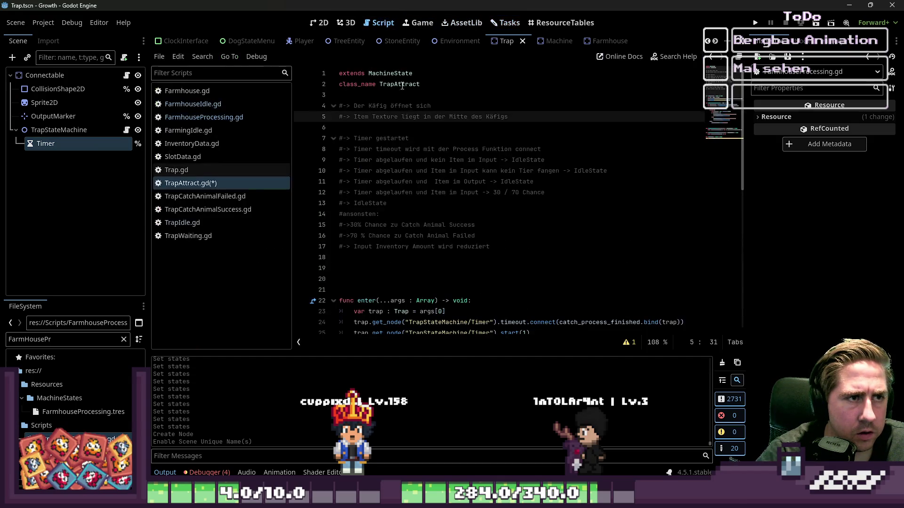
scroll(404, 202, "down", 5)
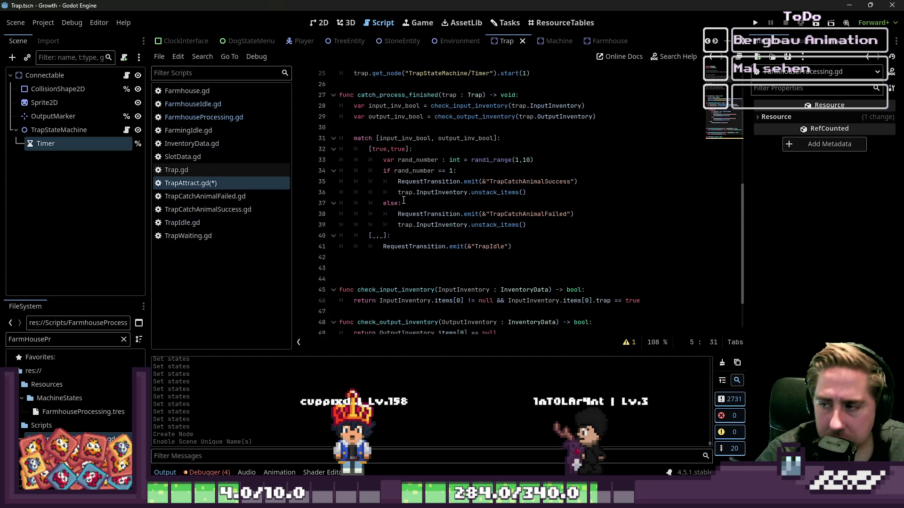
scroll(403, 200, "down", 2)
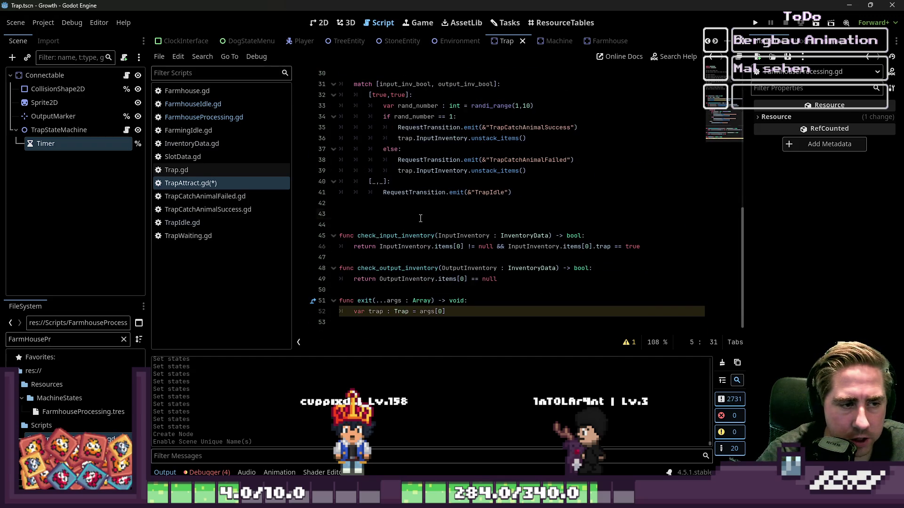
left_click(405, 213)
scroll(414, 214, "up", 2)
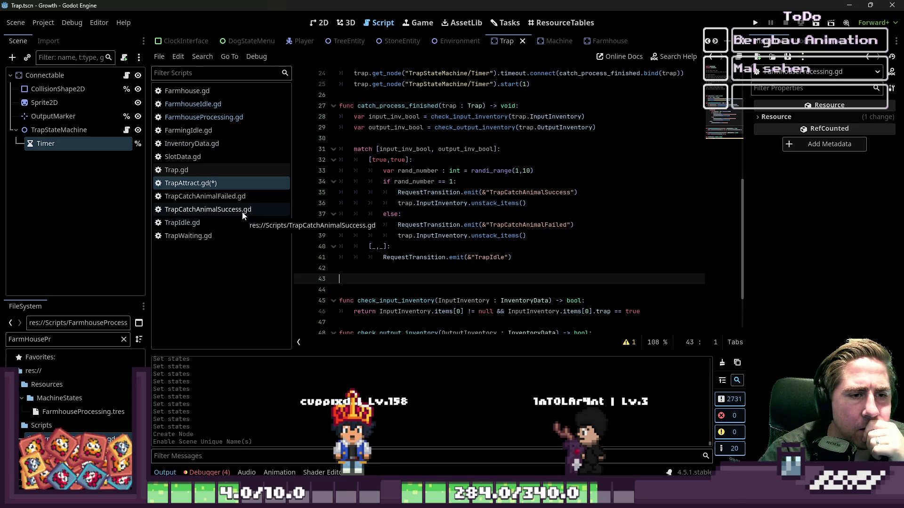
left_click(427, 213)
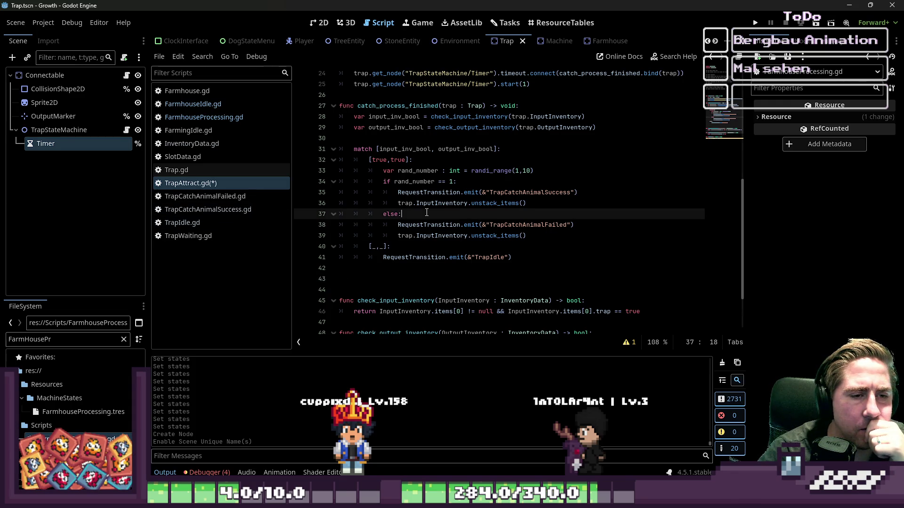
scroll(423, 217, "down", 2)
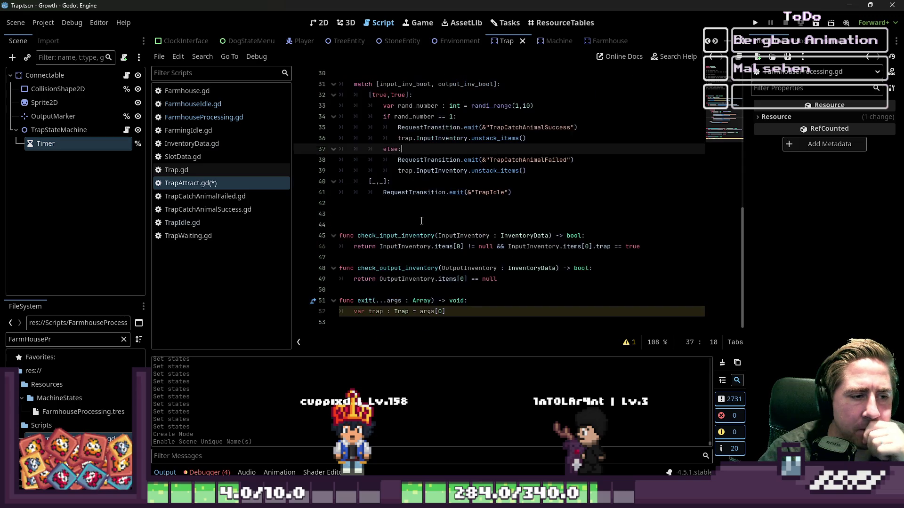
left_click(377, 212)
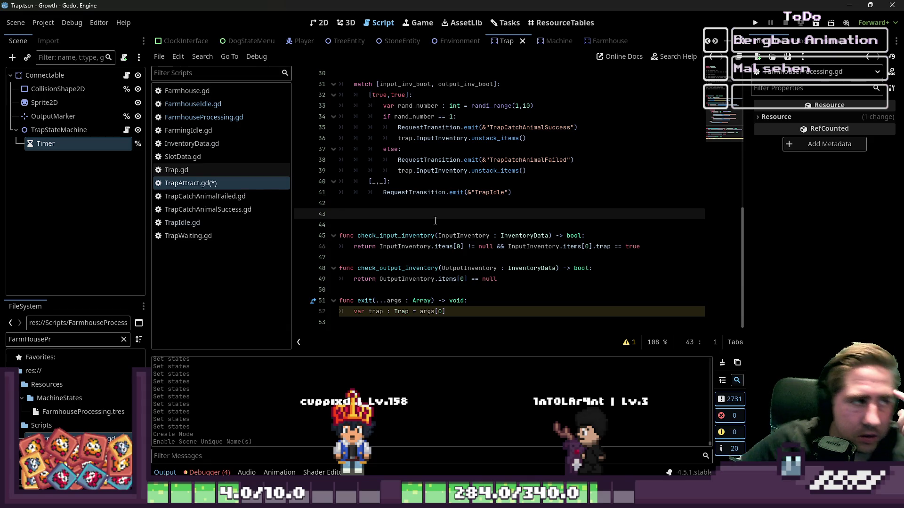
Filter the FileSystem dock by 'Trap' to find the trap scene files.
scroll(363, 47, "up", 5)
scroll(219, 44, "down", 5)
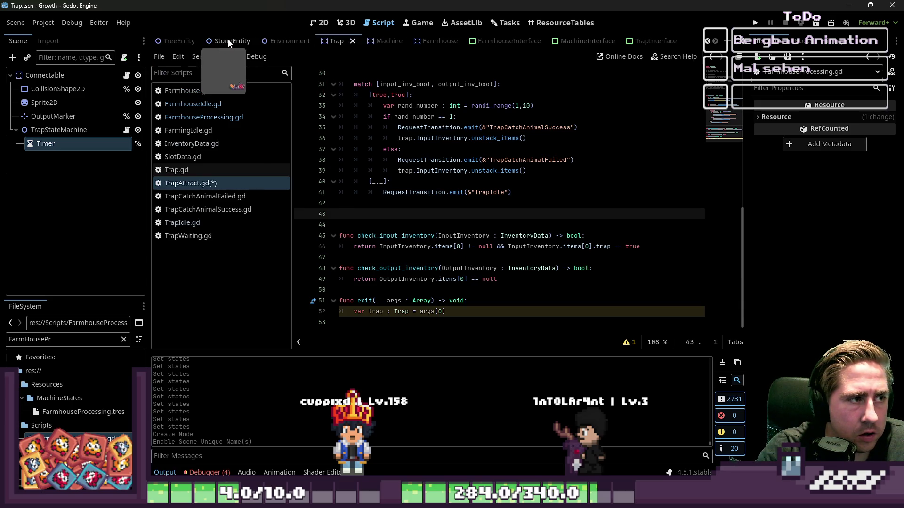
left_click(77, 76)
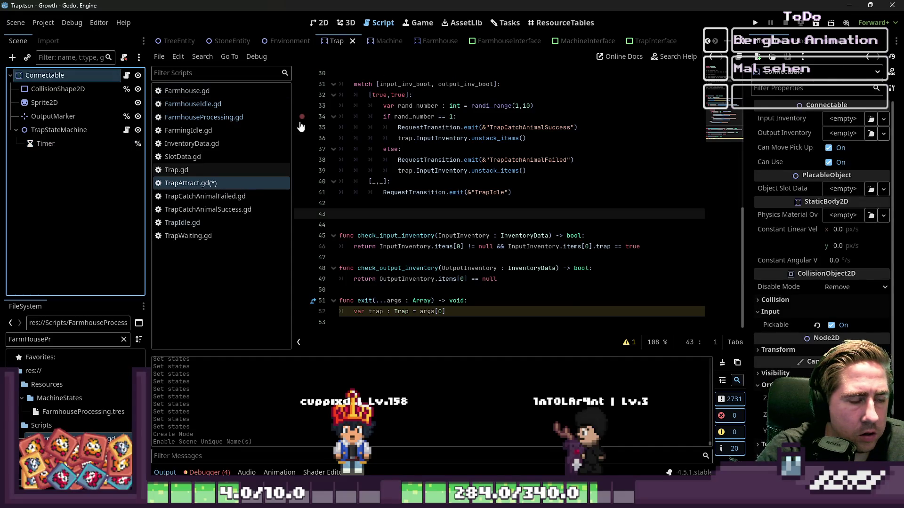
key("ctrl+shift+f")
type("Trap")
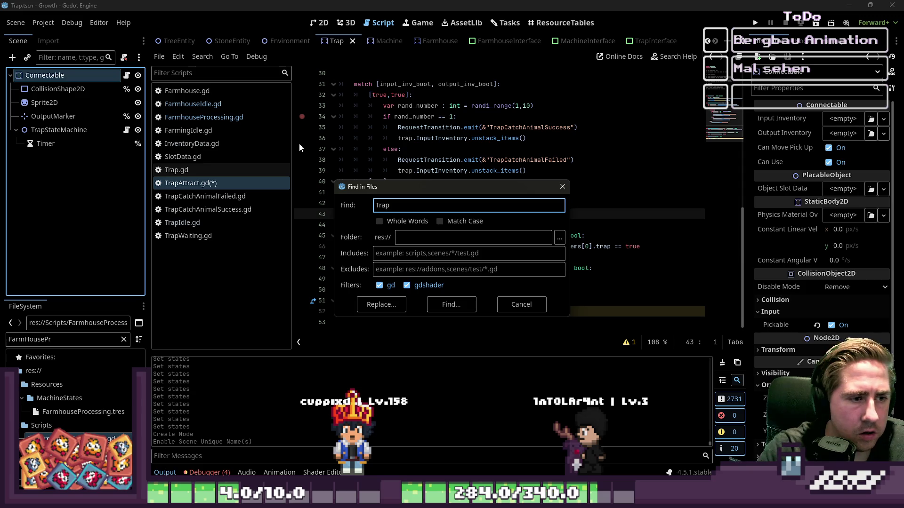
key("Escape")
double_click(72, 338)
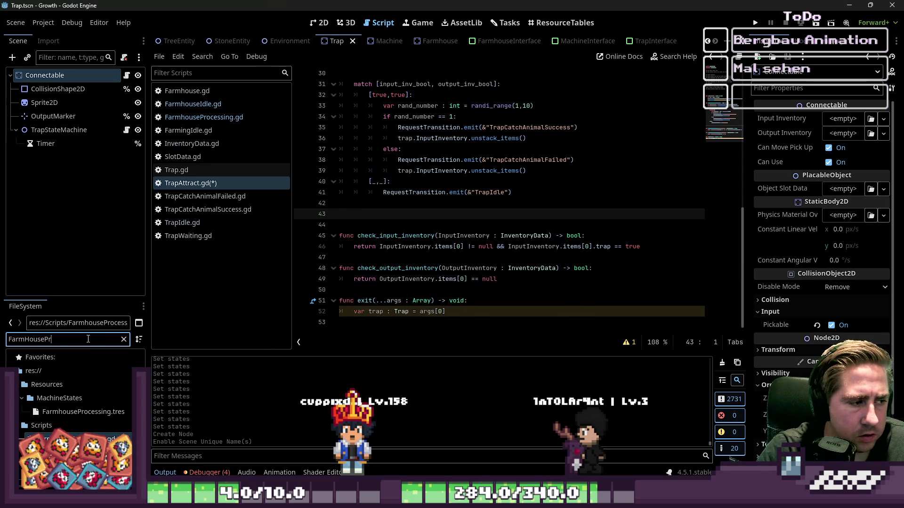
type("Trap")
scroll(75, 390, "down", 8)
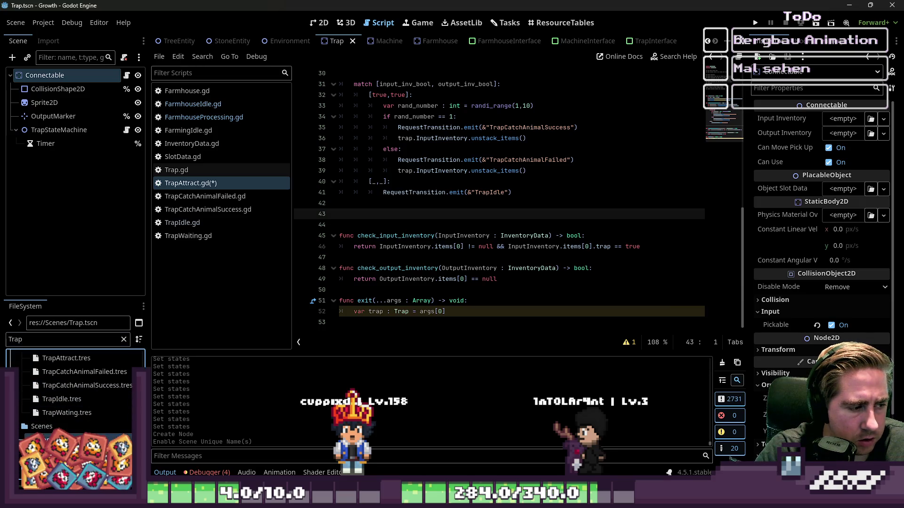
scroll(499, 197, "up", 2)
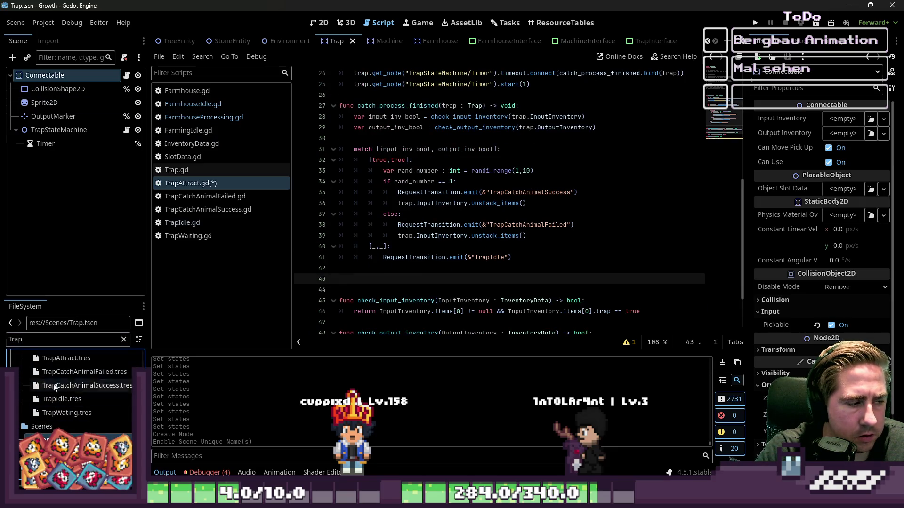
In the 2D view, rename the Connectable root node to Trap, save the scene, and open Trap.gd.
left_click(326, 22)
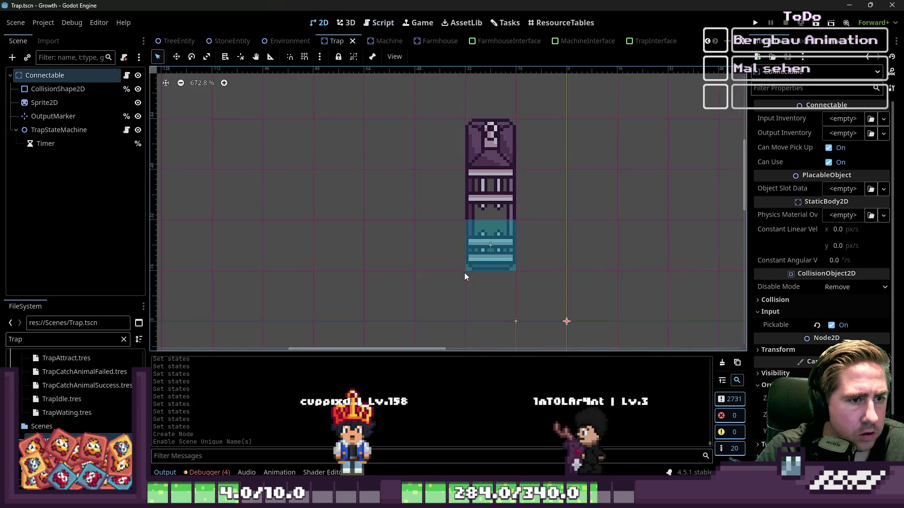
left_click(485, 183)
left_click(70, 75)
key("F2")
type("Trap")
key("Return")
key("ctrl+s")
left_click(126, 76)
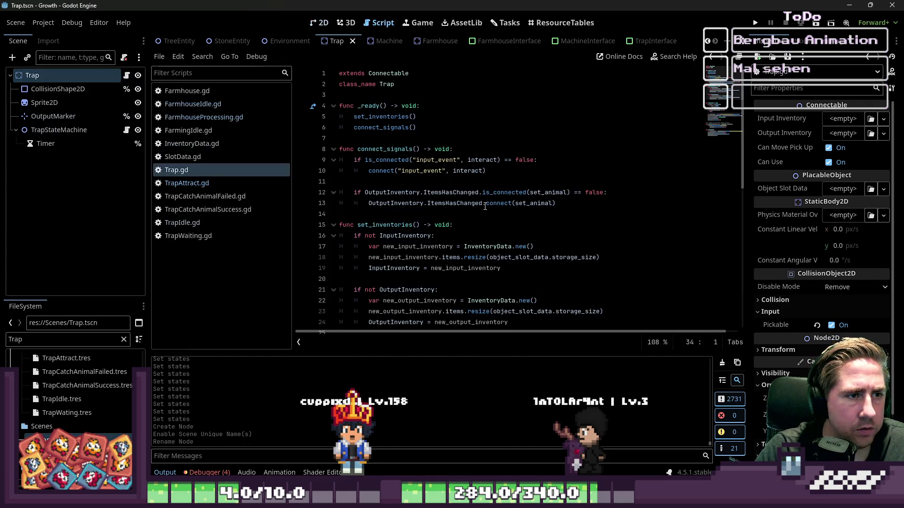
left_click(379, 94)
key("Return")
key("Return")
key("Up")
type("@export ")
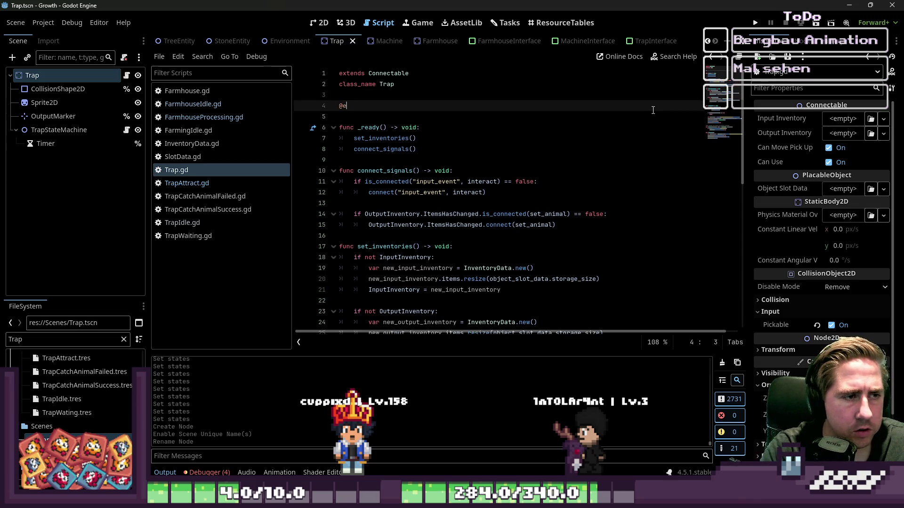
type("surroun")
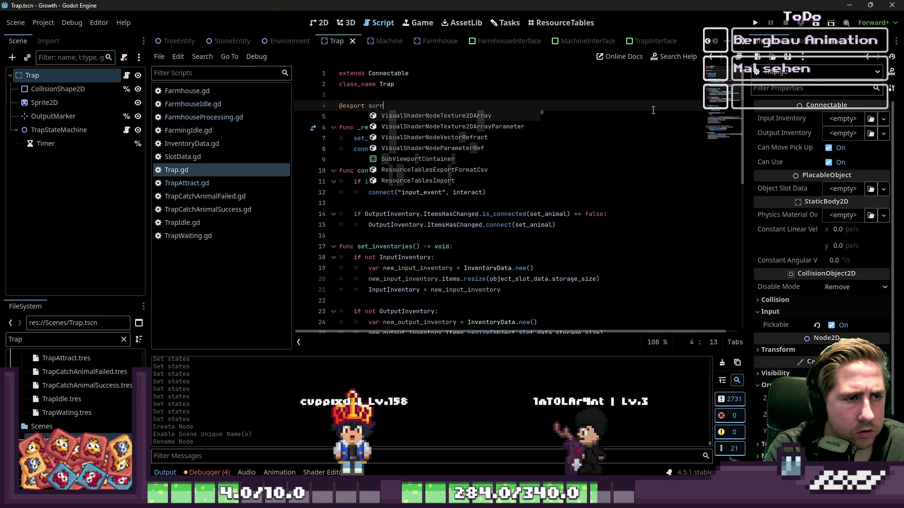
type("des")
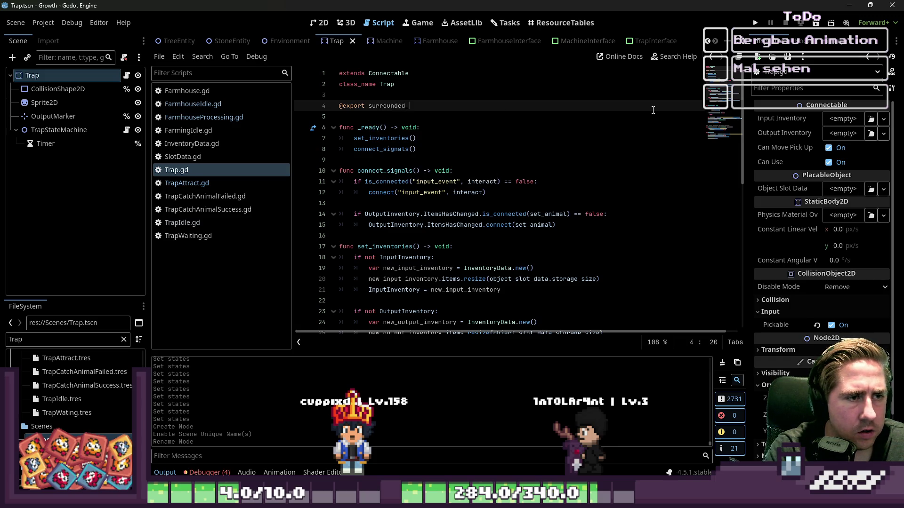
key("BackSpace")
type("rai")
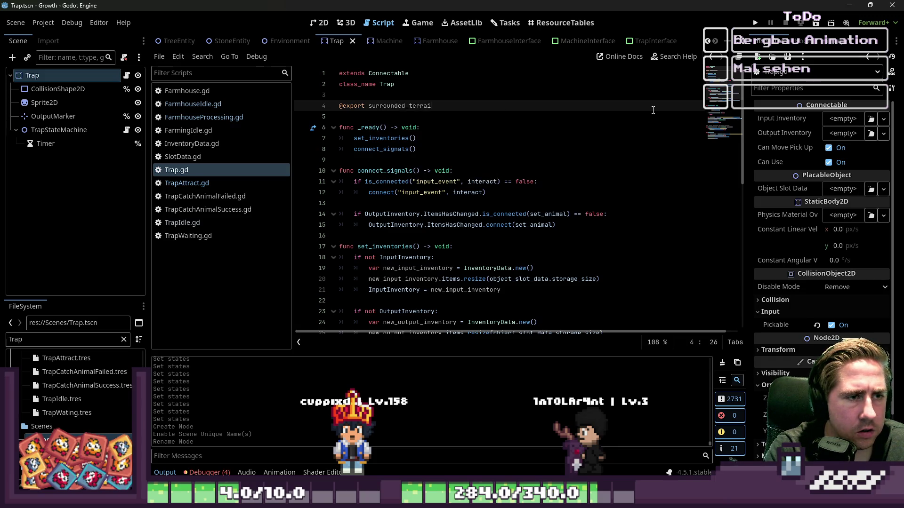
key("BackSpace")
key("BackSpace")
key("BackSpace")
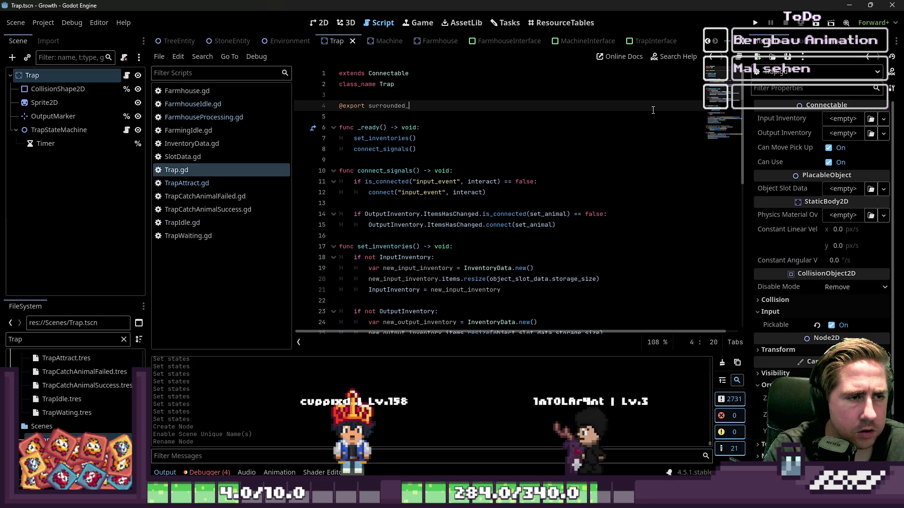
type("jects : ")
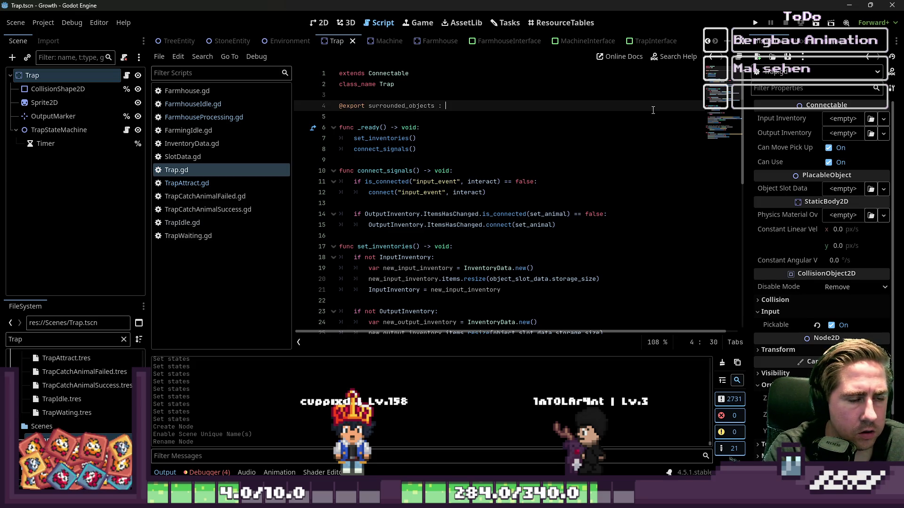
type("Array")
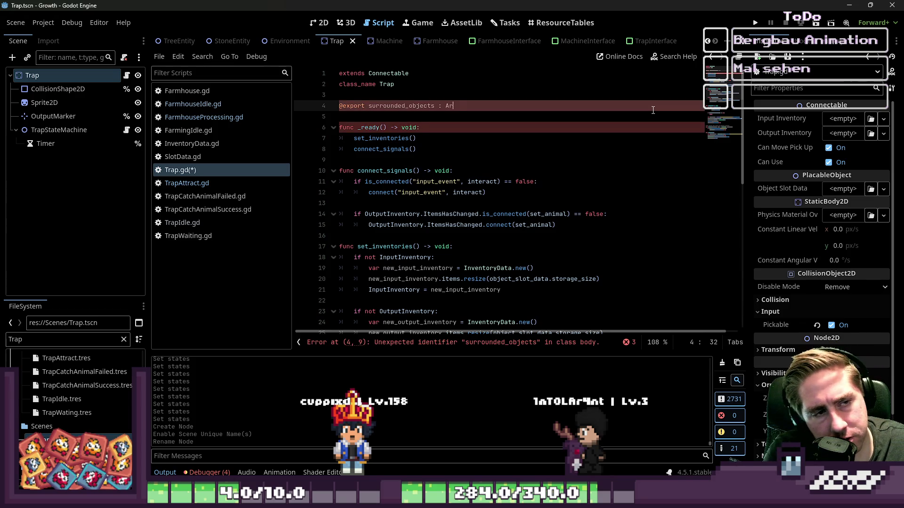
key("BackSpace")
key("BackSpace")
key("BackSpace")
type("PackedStringA")
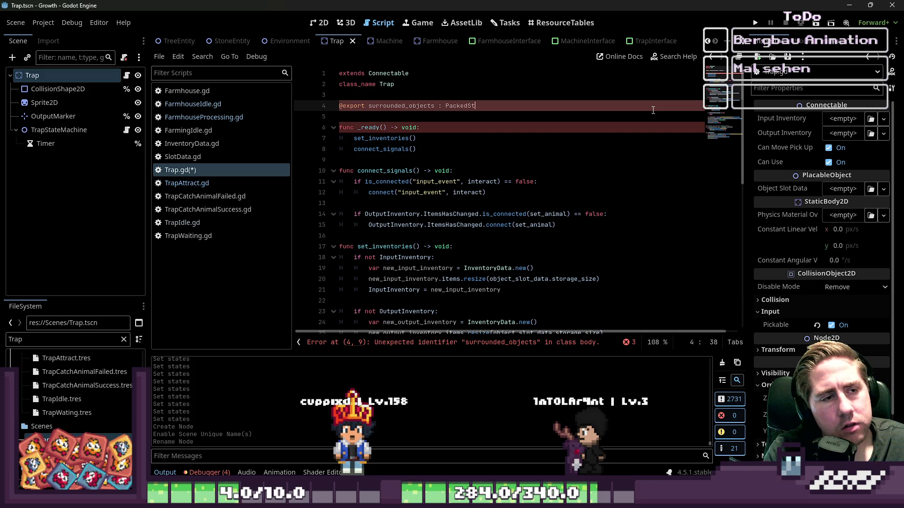
type("rray = ")
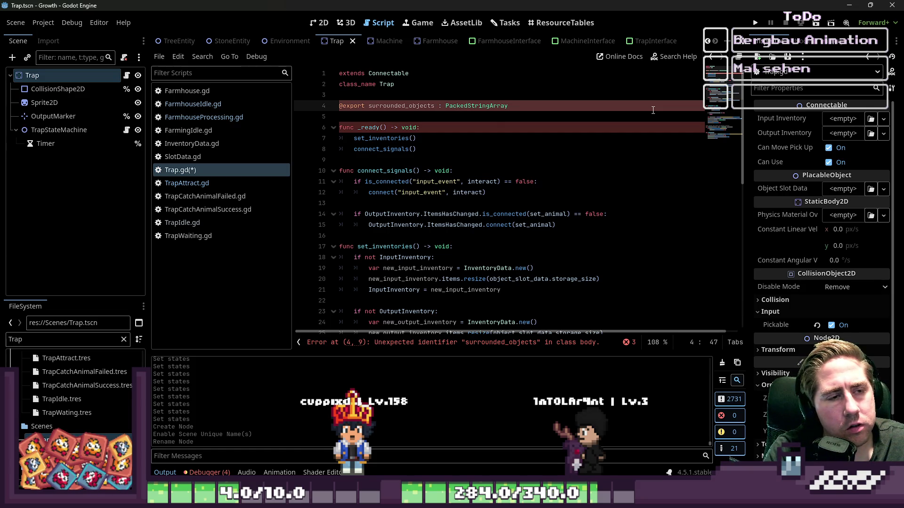
type("[")
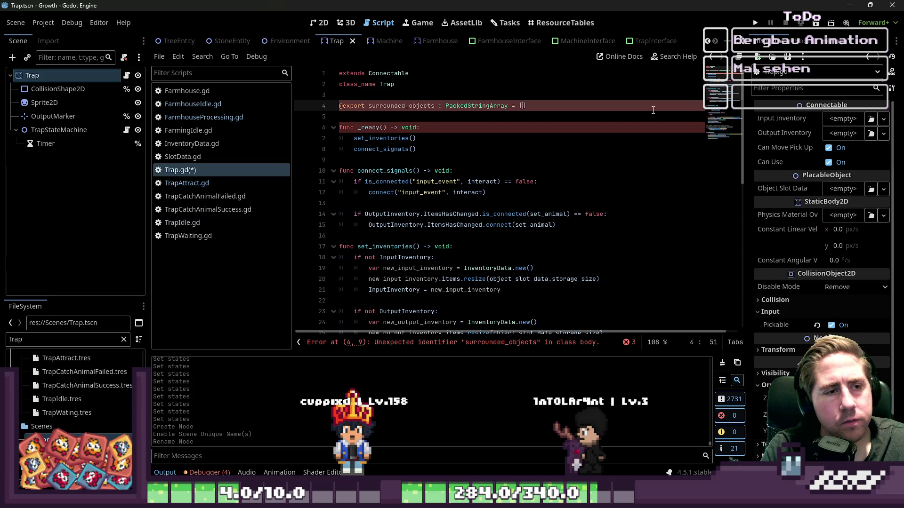
key("ctrl+Left")
key("ctrl+Left")
key("ctrl+Left")
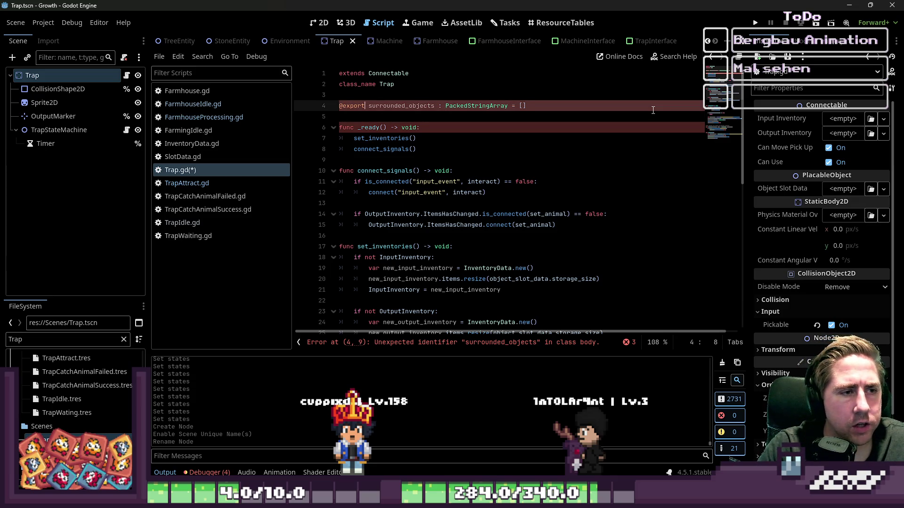
type("var")
key("Down")
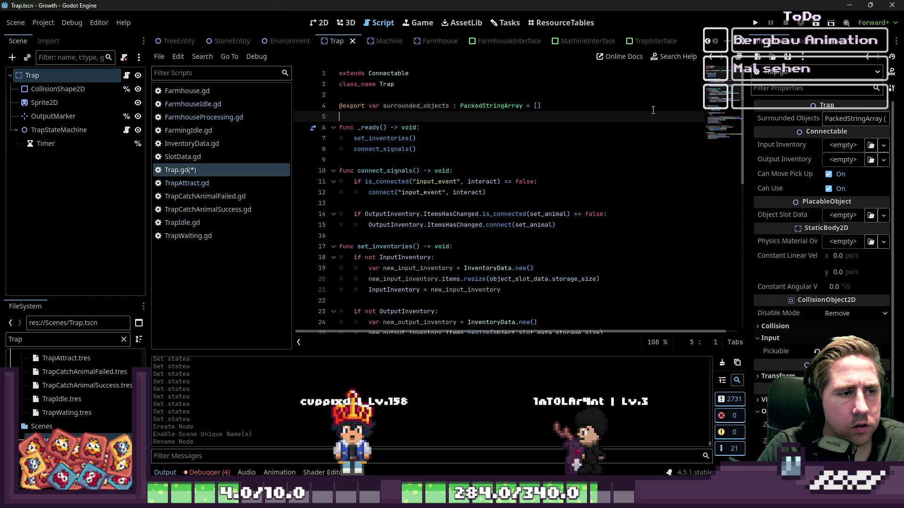
Save Trap.gd and briefly check the 2D scene view before returning to the script.
key("Up")
key("Down")
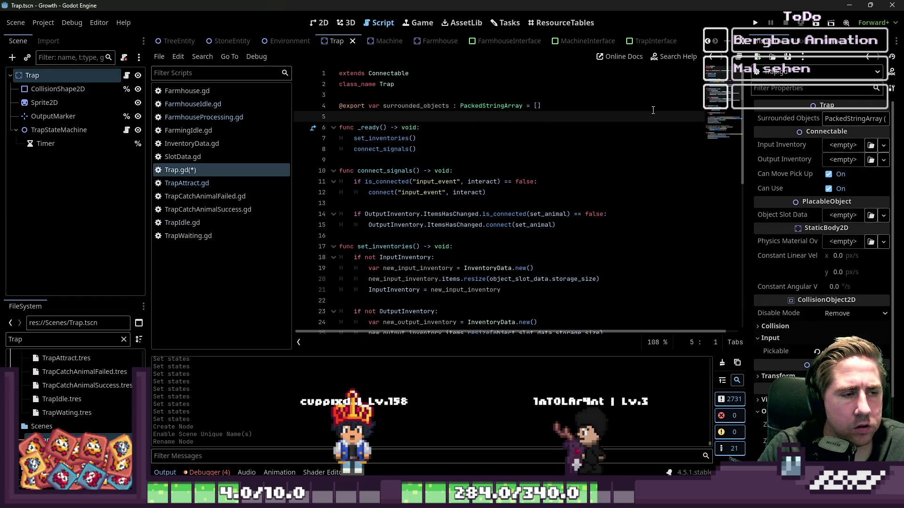
key("Up")
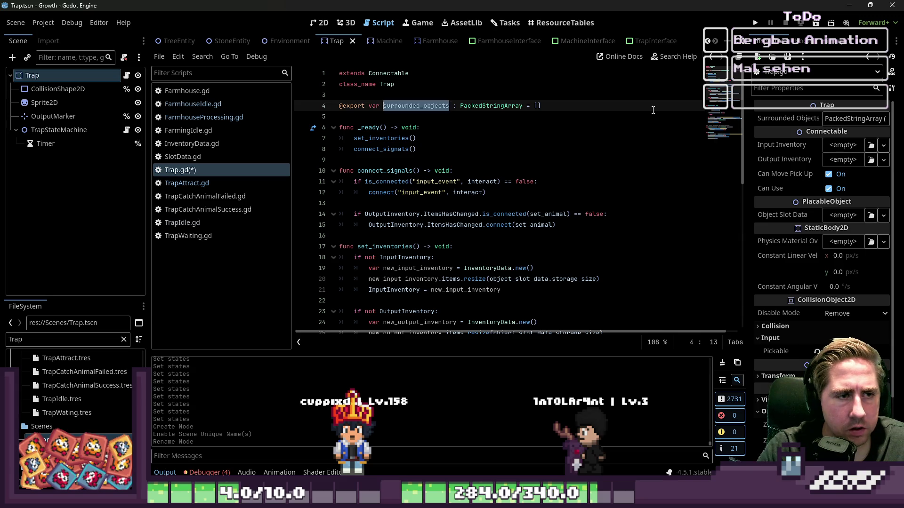
key("Down")
left_click(227, 169)
left_click(432, 122)
key("ctrl+s")
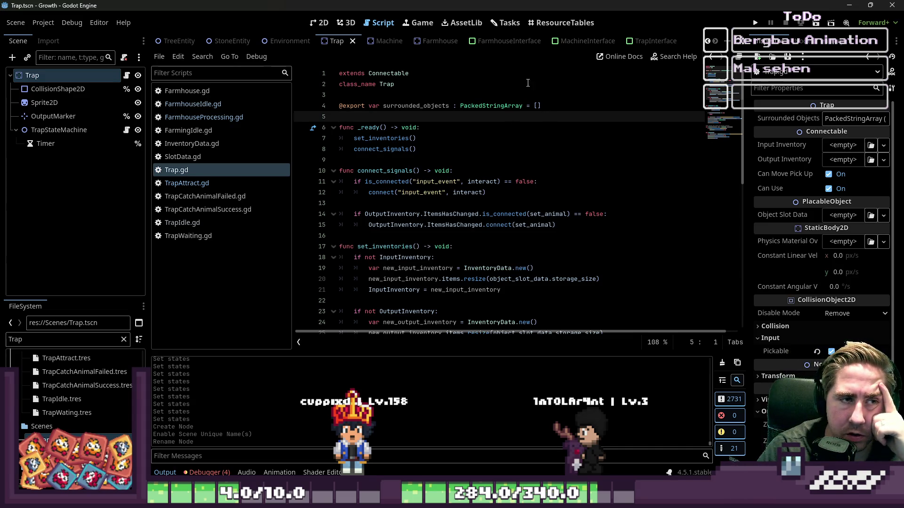
left_click(319, 23)
left_click(378, 23)
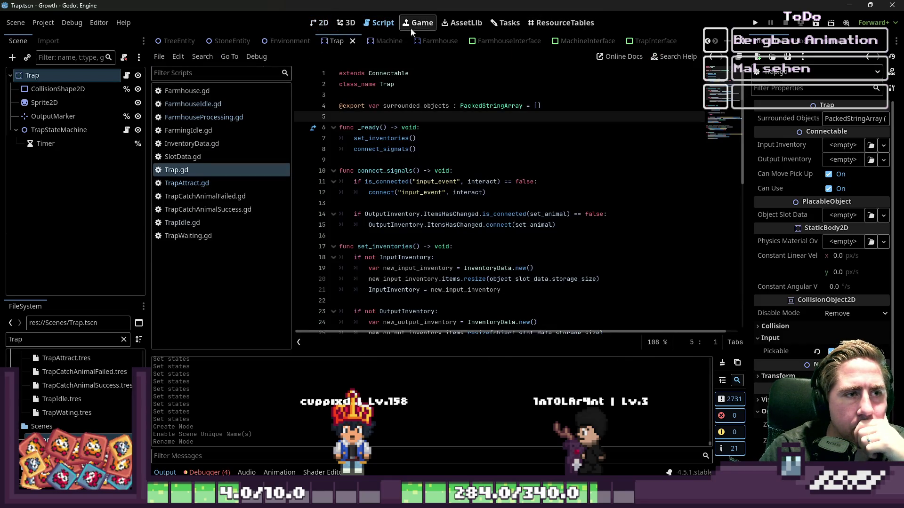
scroll(320, 41, "up", 10)
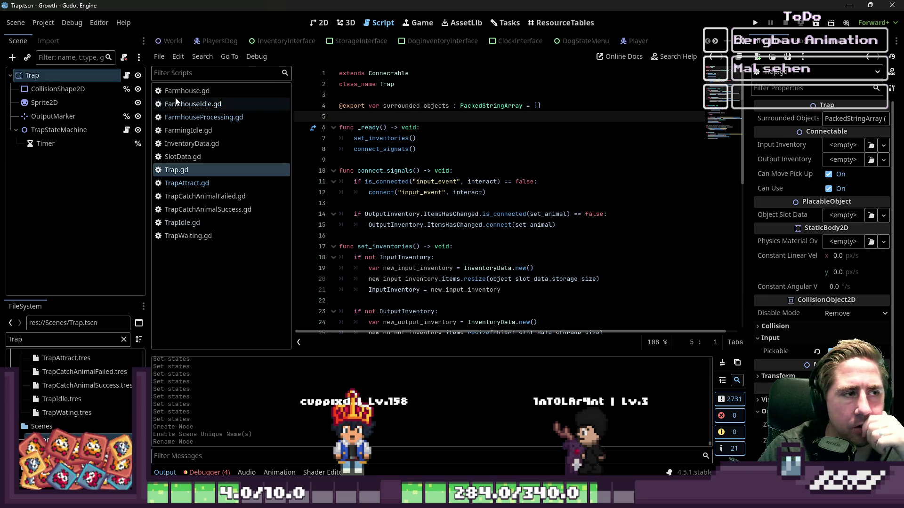
Open GlobalData.gd from the FileSystem filter and step through the 'Resource' search matches.
double_click(53, 339)
type("GlobalData")
double_click(59, 425)
key("ctrl+f")
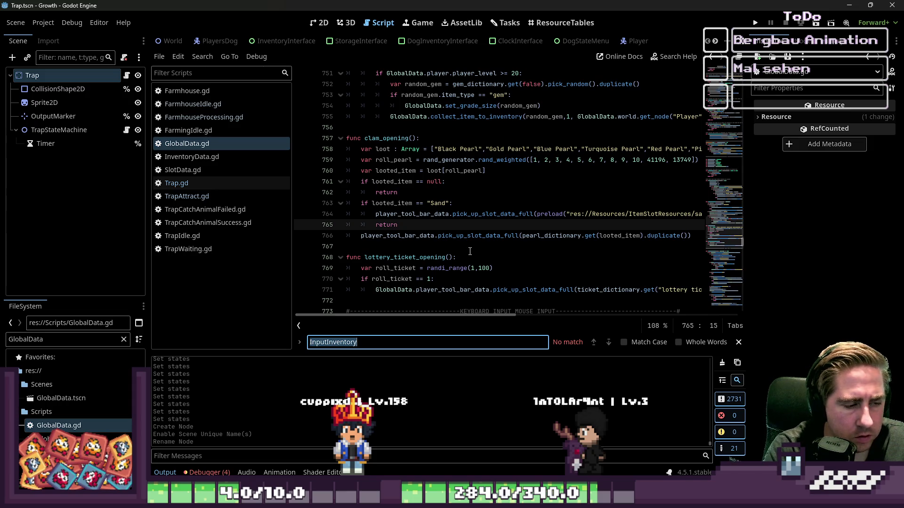
type("Resourc")
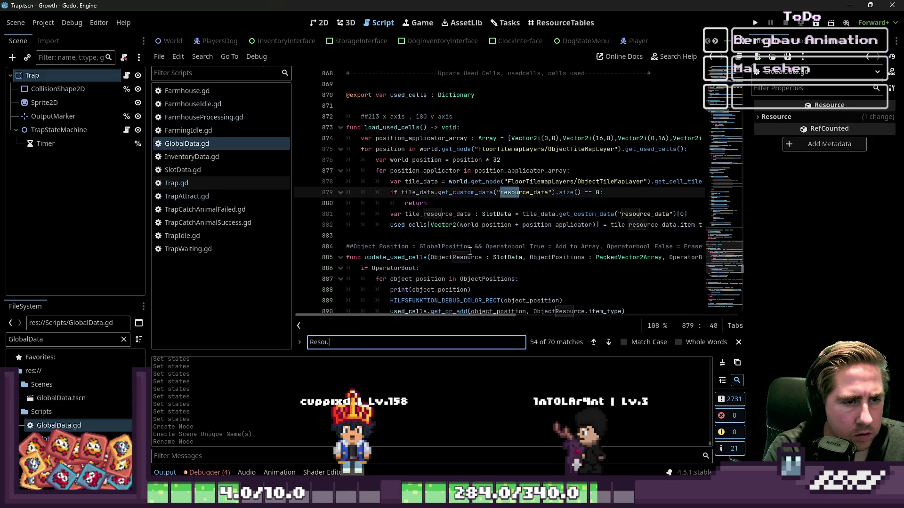
type("e")
left_click(608, 342)
left_click(608, 343)
left_click(608, 342)
left_click(608, 342)
left_click(608, 343)
left_click(608, 343)
left_click(608, 343)
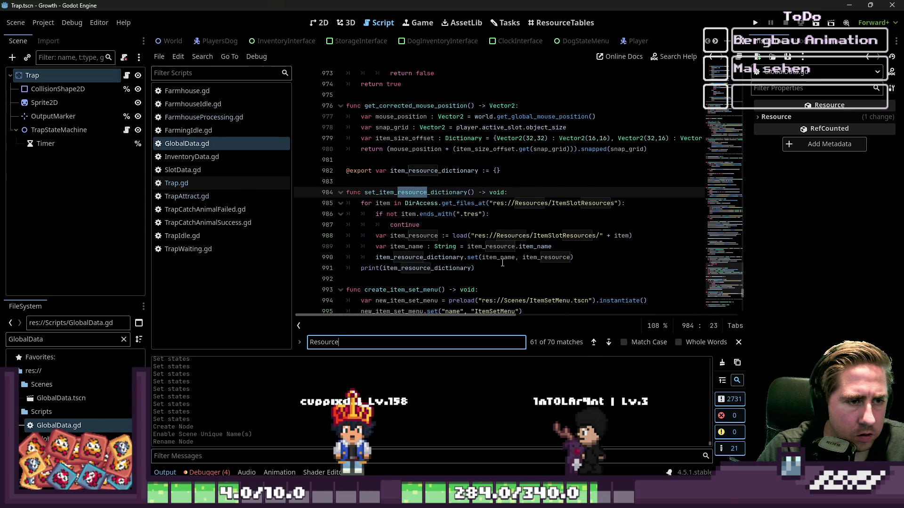
Delete the print(item_resource_dictionary) line at the end of set_item_resource_dictionary.
scroll(495, 261, "down", 1)
double_click(414, 160)
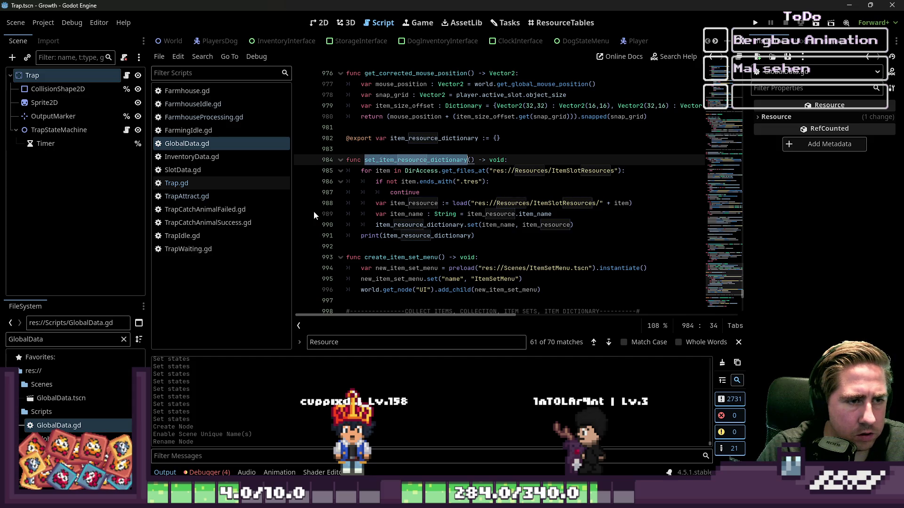
double_click(390, 235)
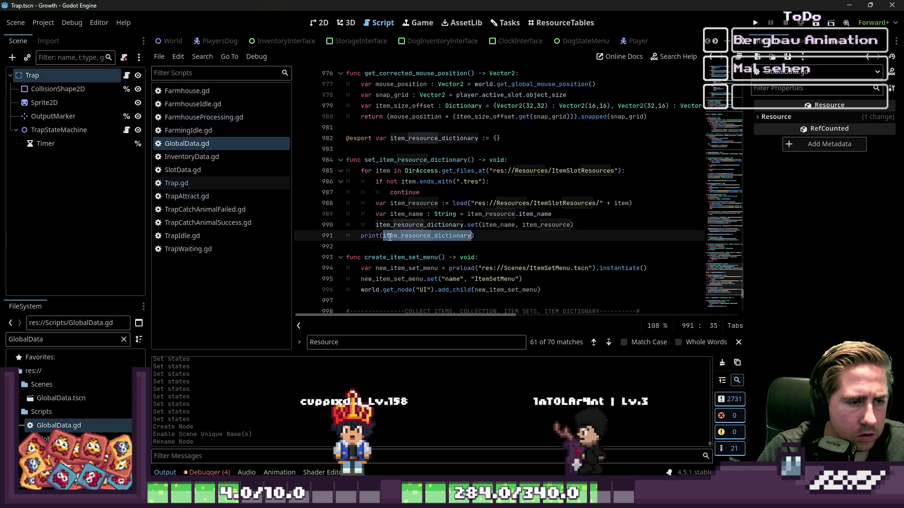
left_click(501, 245)
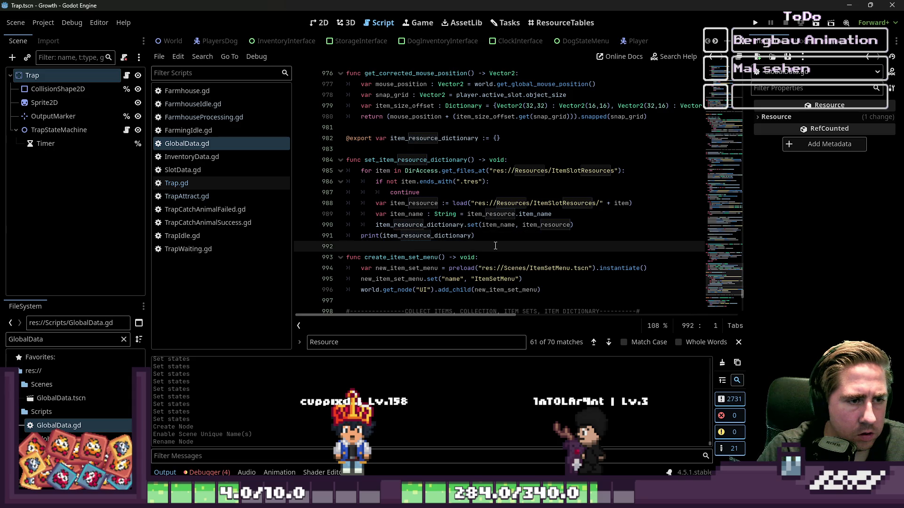
left_click_drag(476, 236, 326, 235)
key("Delete")
key("Delete")
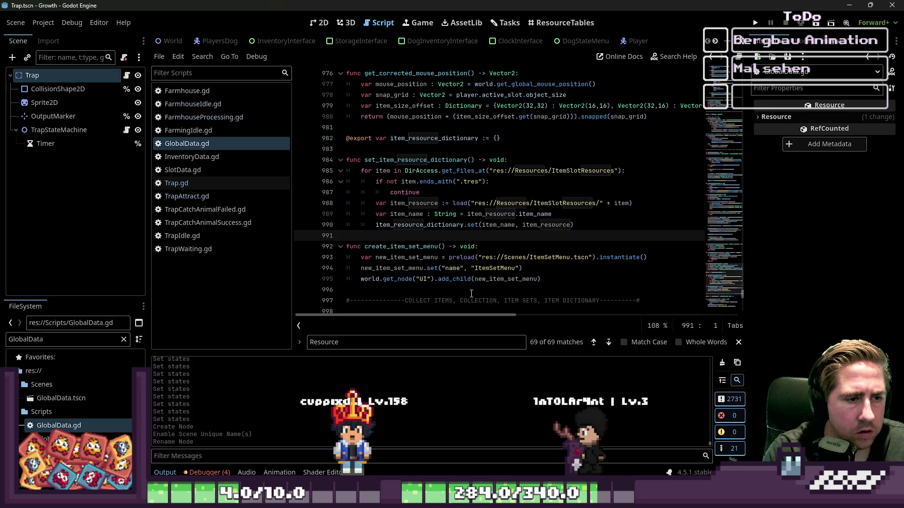
Review the item_resource_dictionary usage on line 982 of GlobalData.gd.
left_click(382, 148)
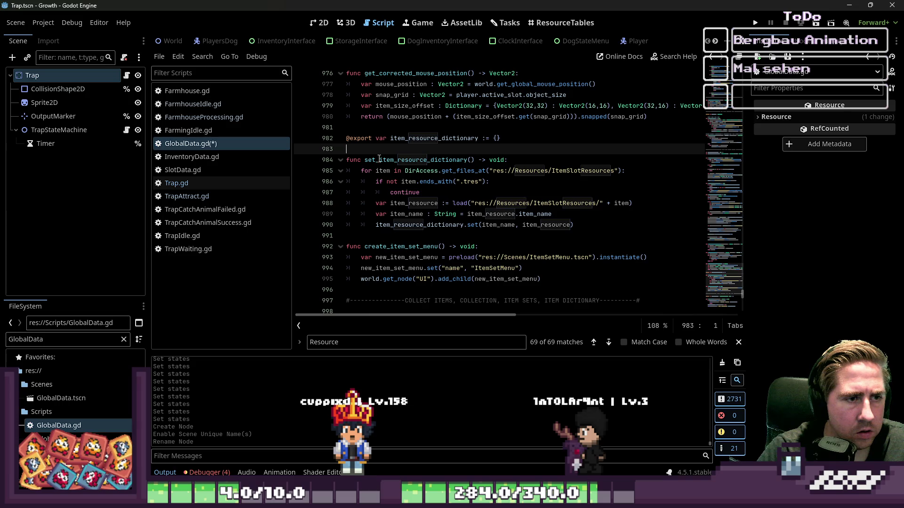
double_click(428, 138)
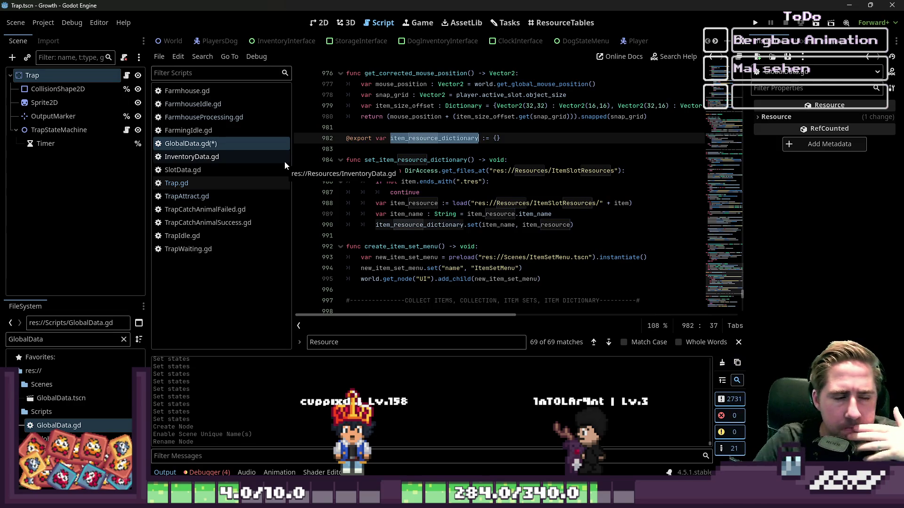
scroll(389, 197, "down", 4)
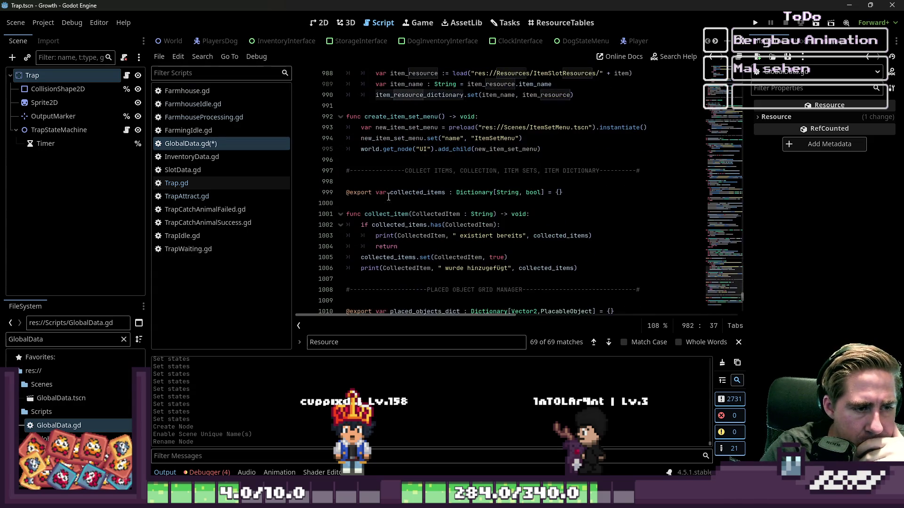
scroll(388, 197, "up", 5)
left_click(425, 172)
double_click(425, 171)
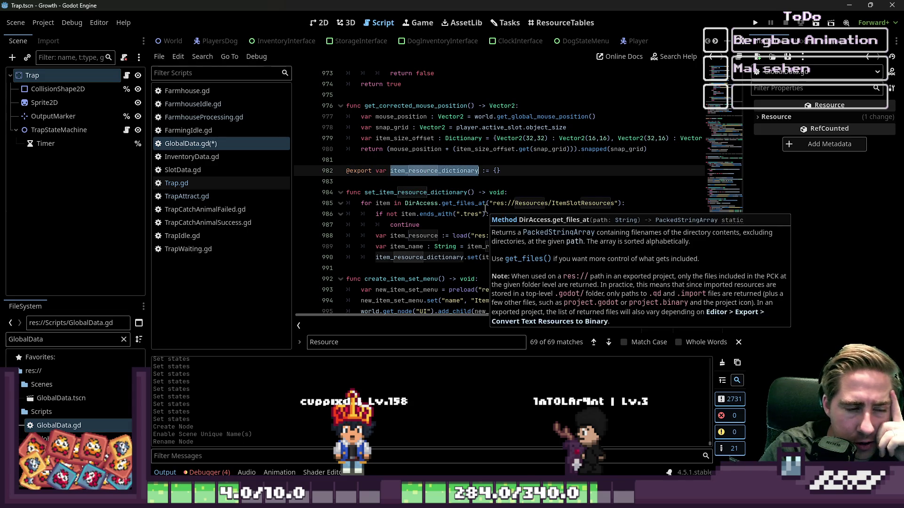
left_click(466, 186)
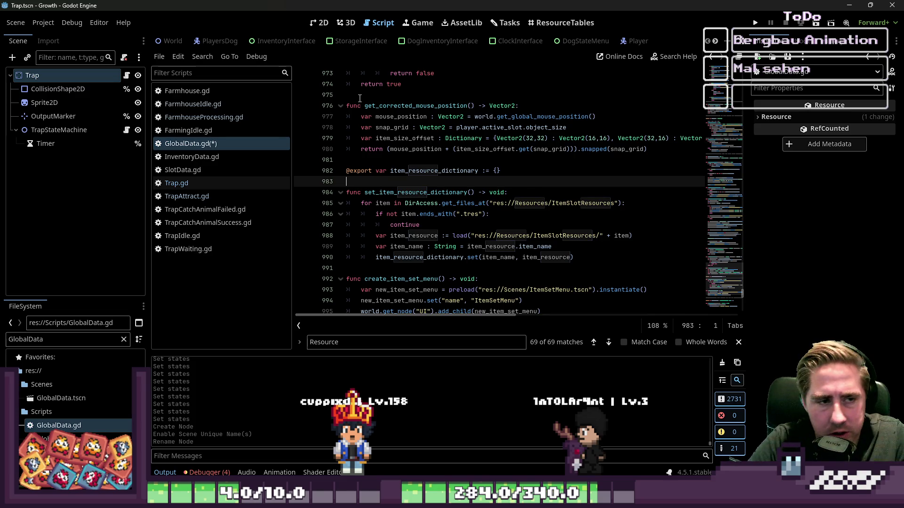
double_click(446, 173)
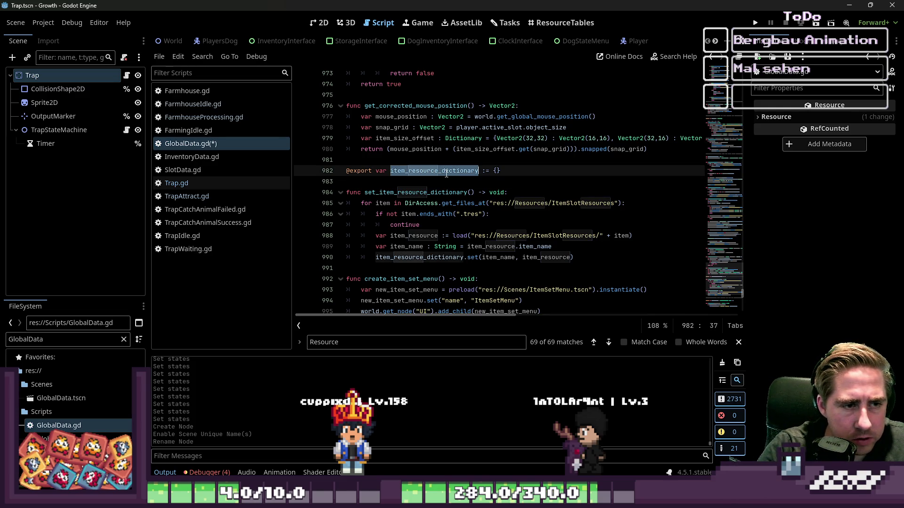
Save GlobalData.gd after a brief switch to Trap.gd, then reopen TrapAttract.gd.
left_click(185, 184)
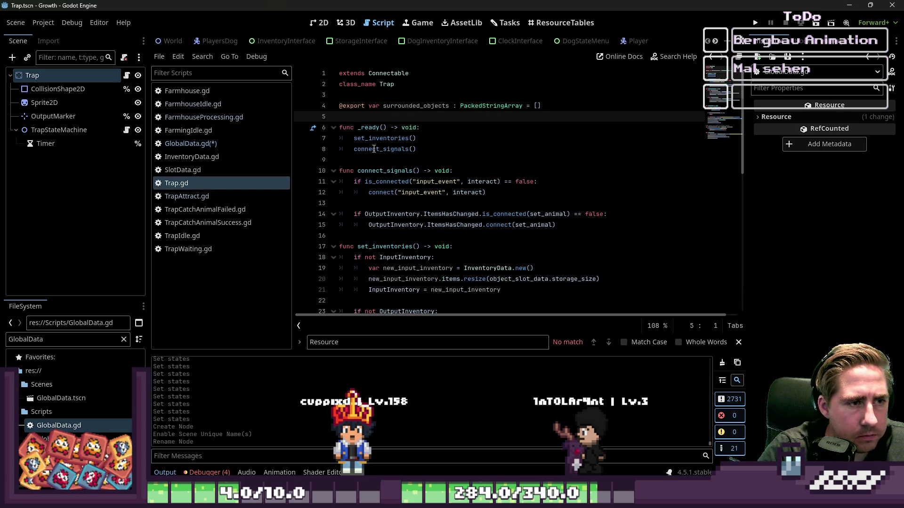
left_click(188, 143)
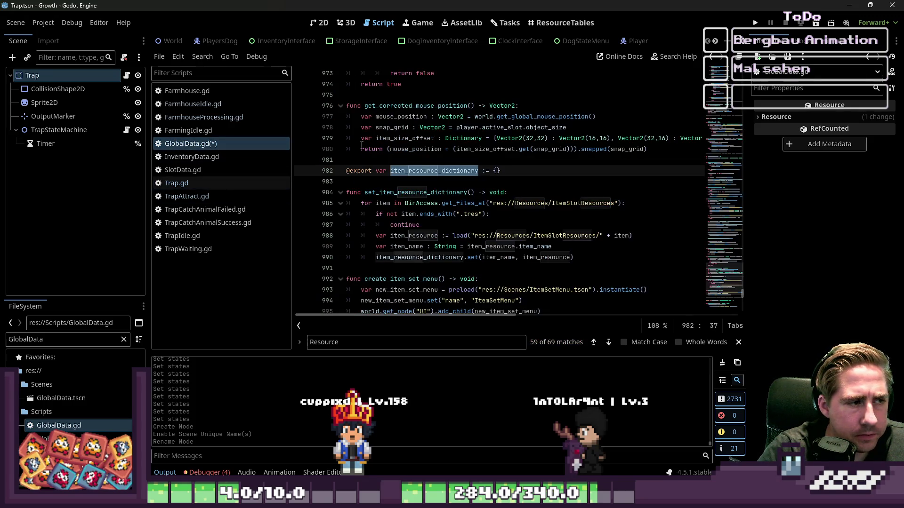
left_click(357, 160)
key("ctrl+s")
left_click(397, 181)
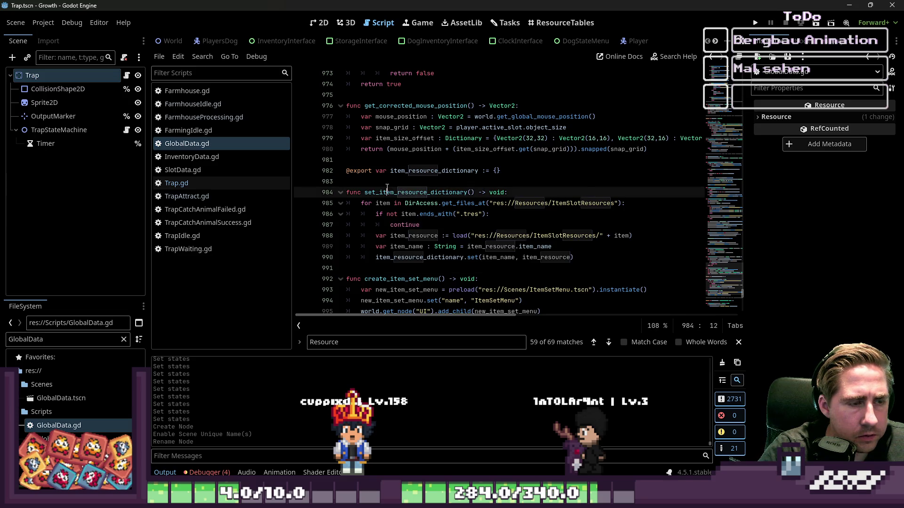
scroll(397, 181, "down", 2)
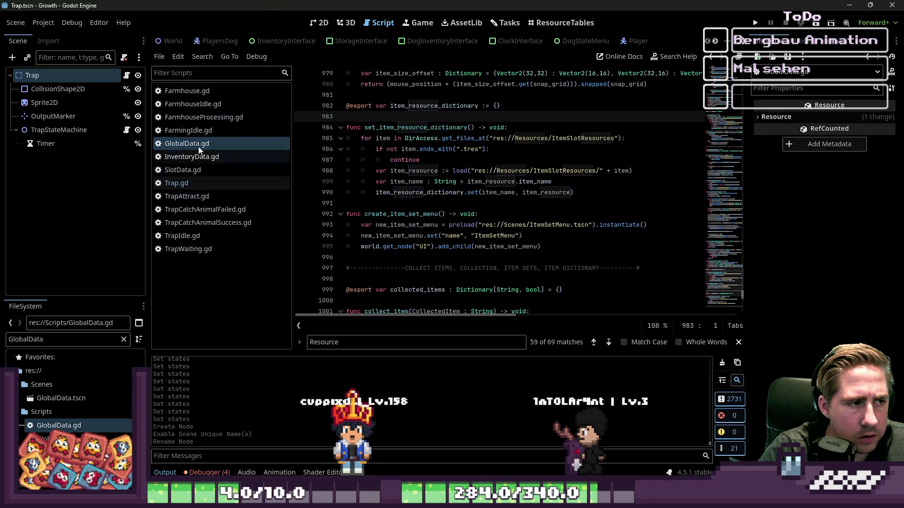
left_click(183, 197)
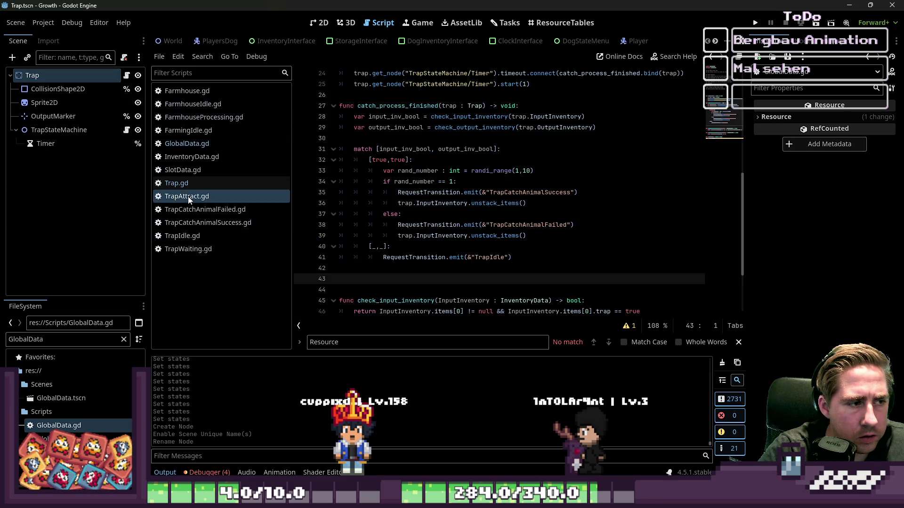
Compare the check functions in FarmhouseProcessing.gd, then return to TrapAttract.gd.
left_click(216, 117)
scroll(299, 210, "down", 10)
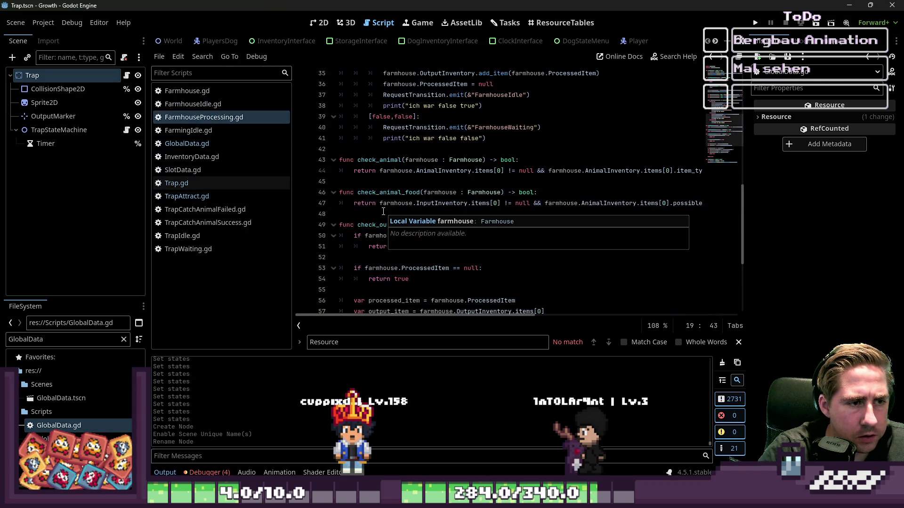
scroll(383, 210, "down", 1)
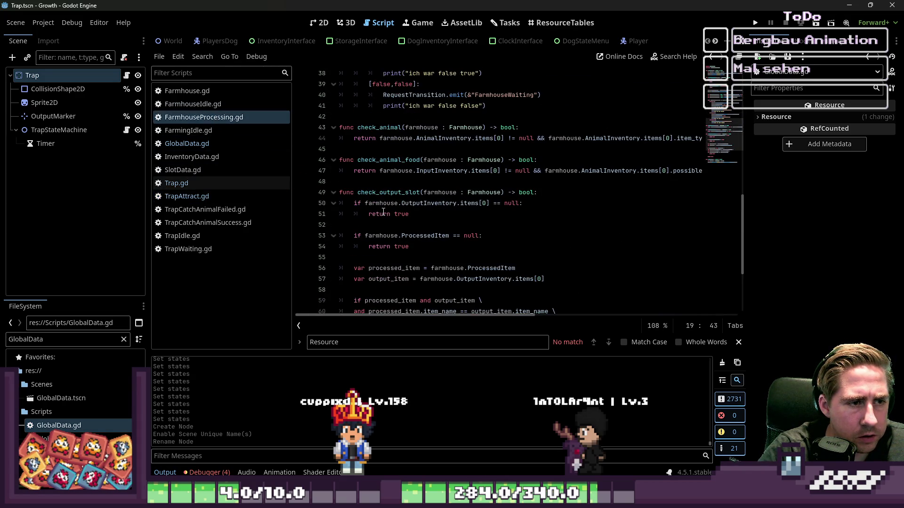
left_click(210, 197)
scroll(379, 246, "down", 3)
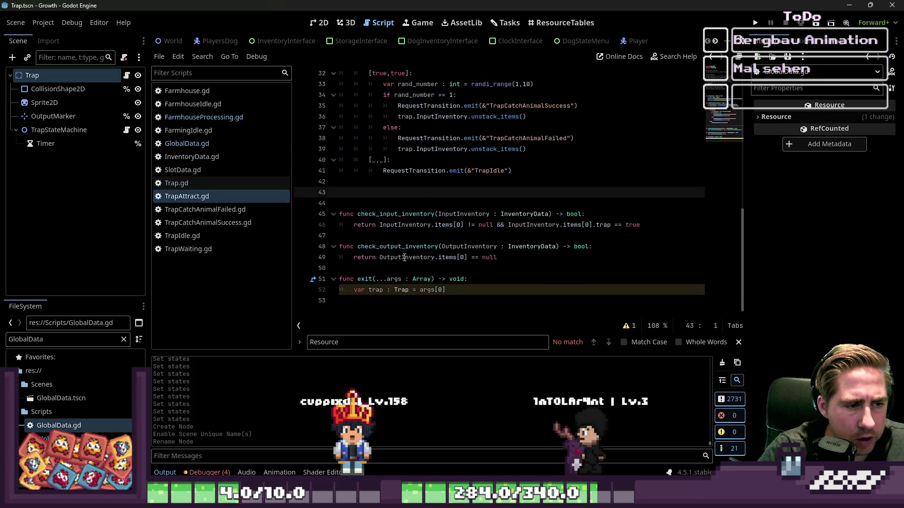
Write func check_if_animals_attracted() -> bool: with a body of return false.
type("nc check_i")
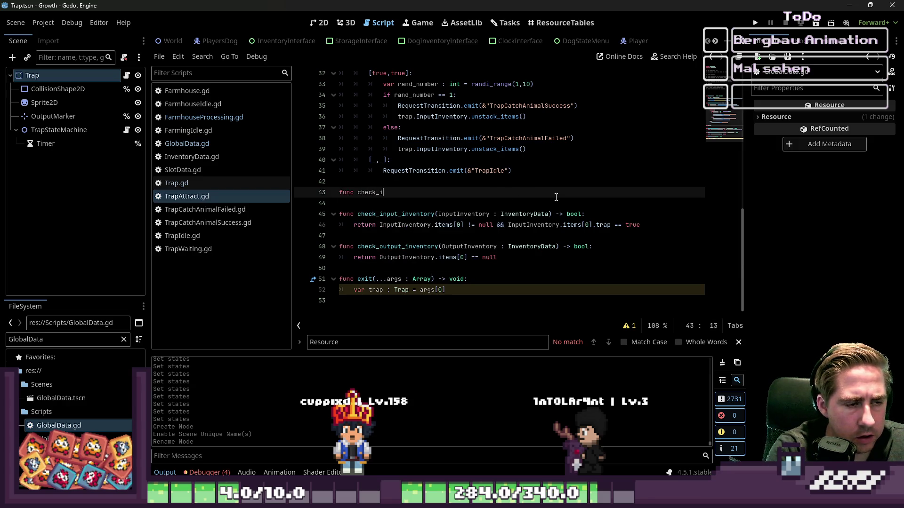
type("animal")
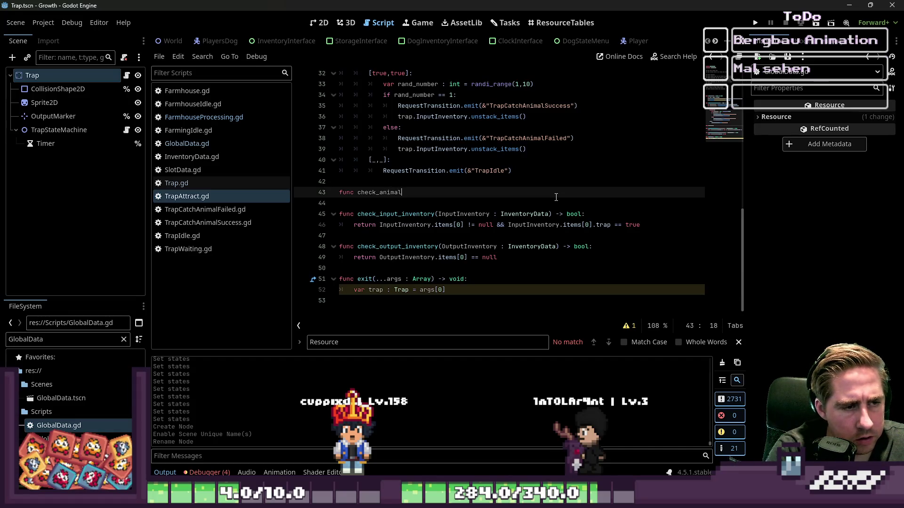
key("ctrl+shift+Left")
key("shift+Right")
key("shift+Right")
key("shift+Right")
type("_if_")
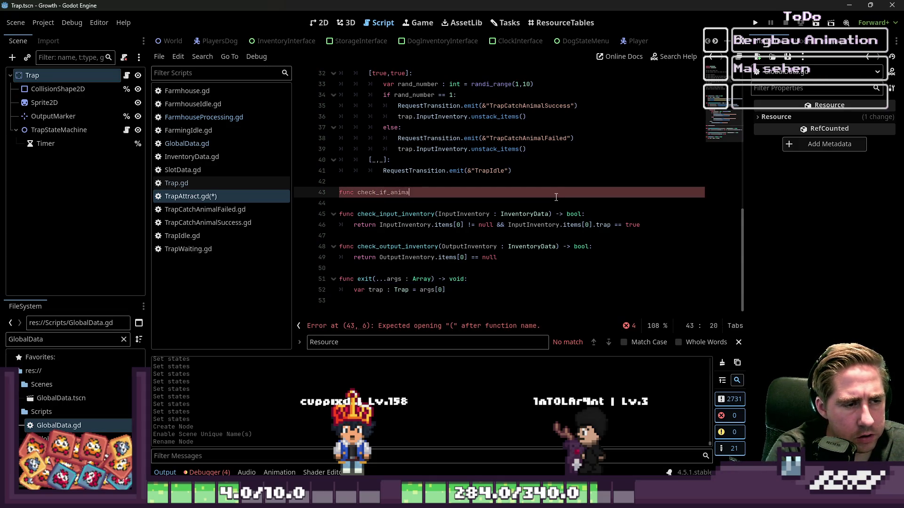
type("ct")
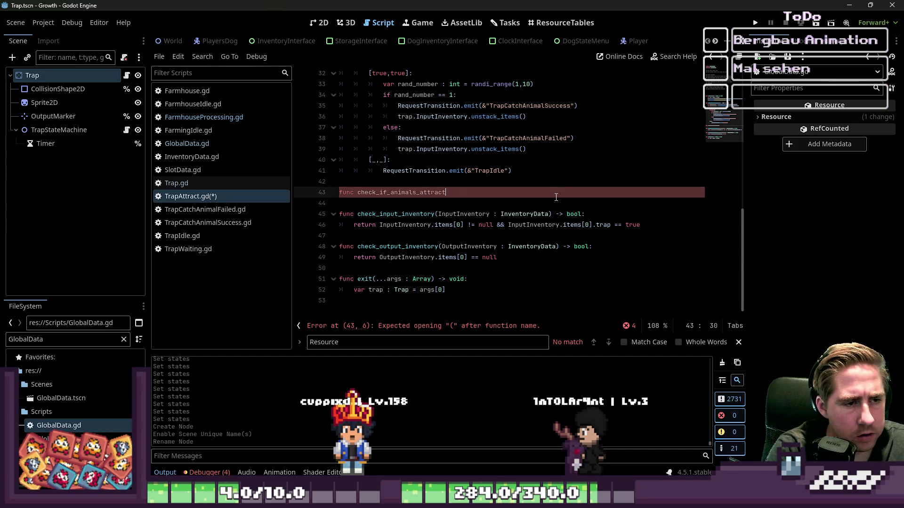
type("()")
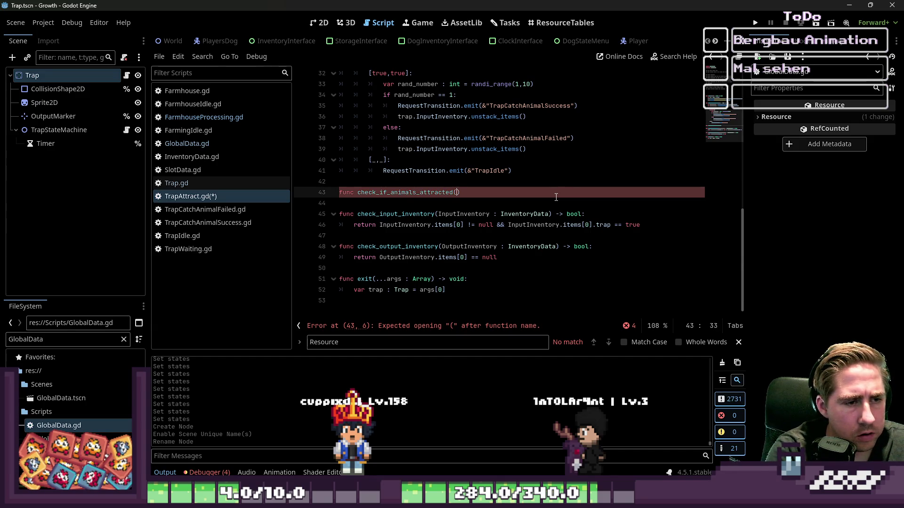
type(") ")
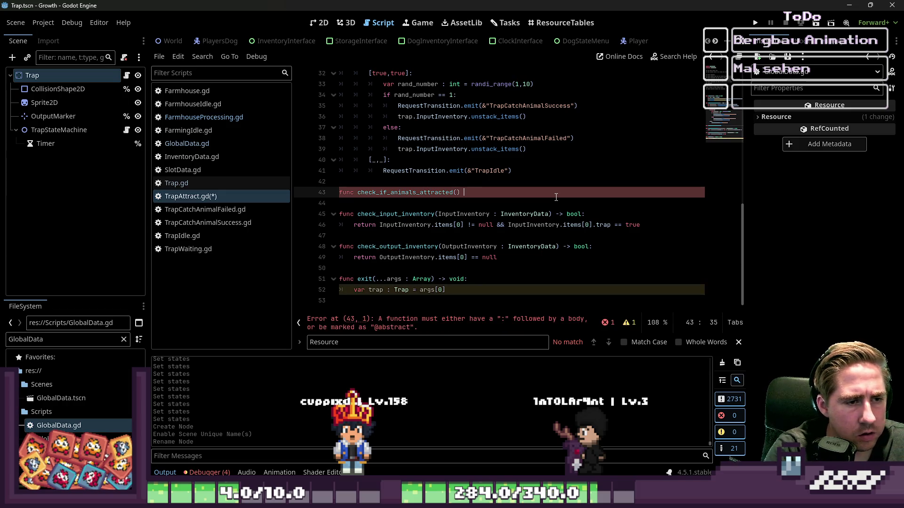
type("bool:")
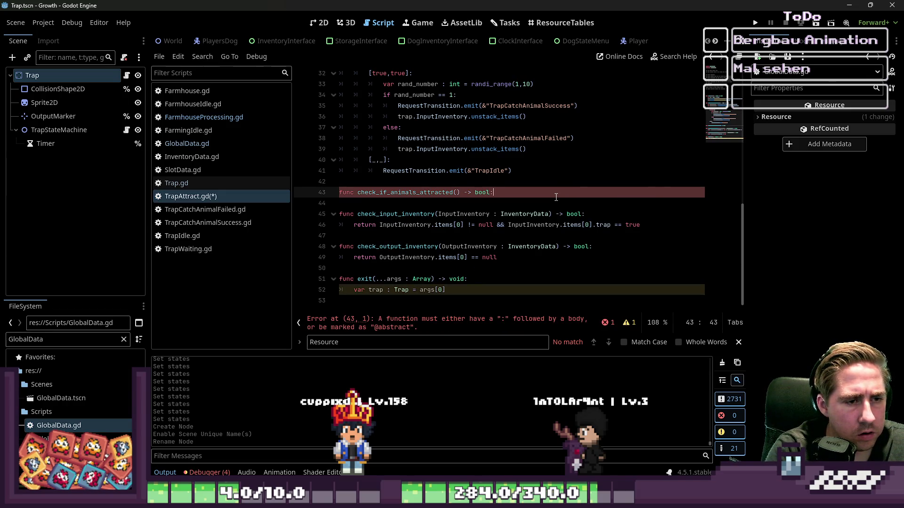
key("Return")
type("p")
key("BackSpace")
type("return fals")
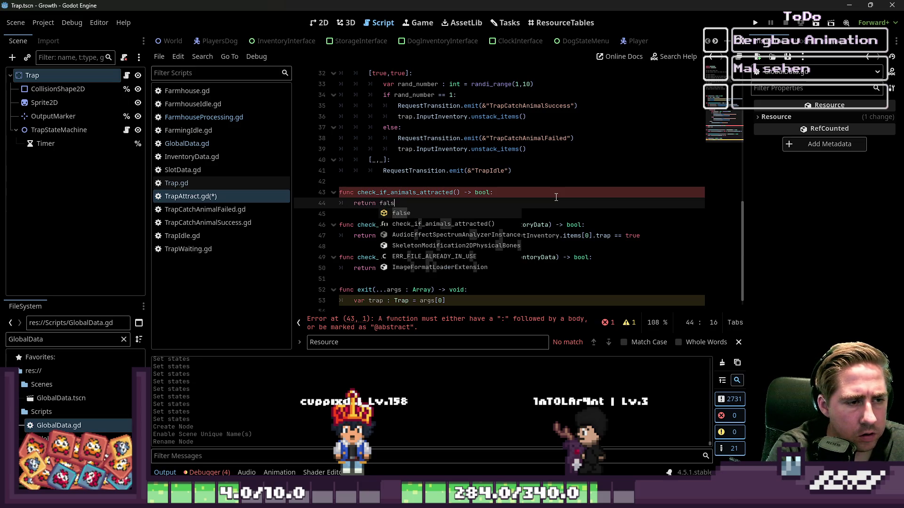
key("Return")
key("Return")
key("Up")
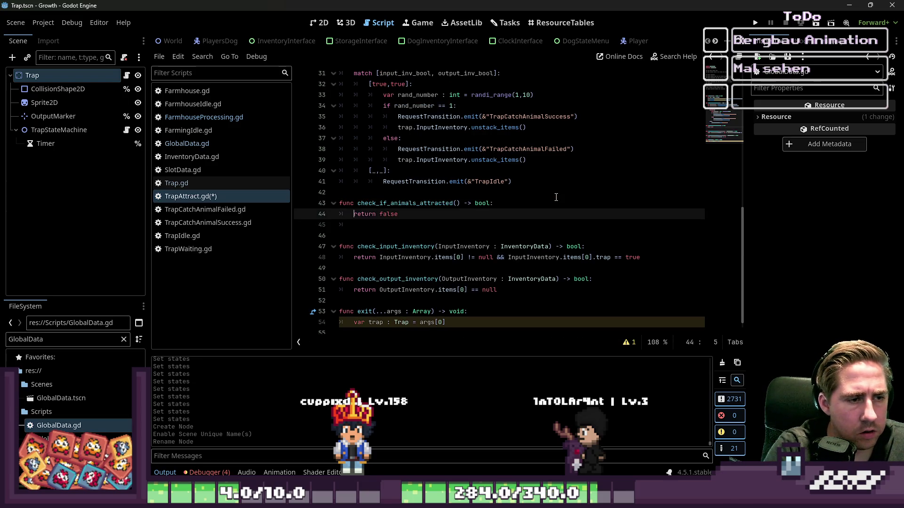
Add a 'for item in GlobalData.item_resource_dictionary:' loop above the return statement.
key("Return")
key("Return")
key("Up")
key("Up")
type("var")
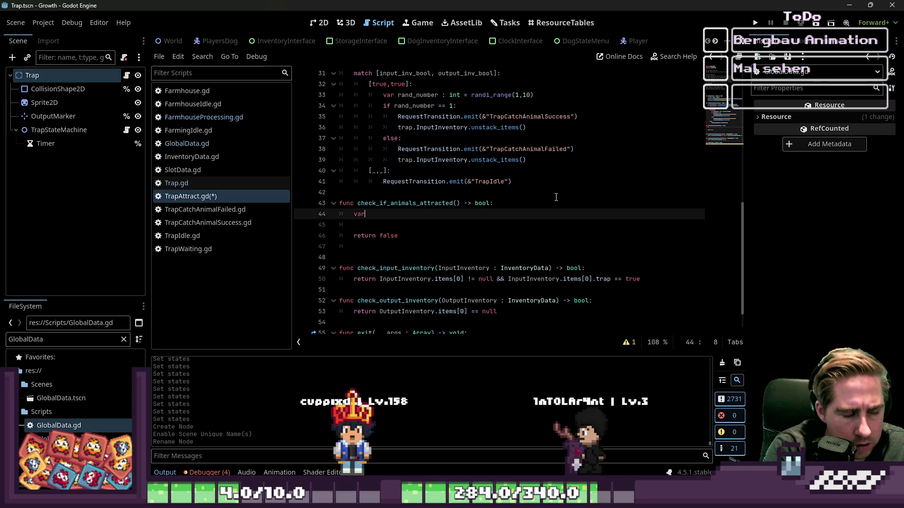
key("Down")
type("va")
key("BackSpace")
key("BackSpace")
key("Up")
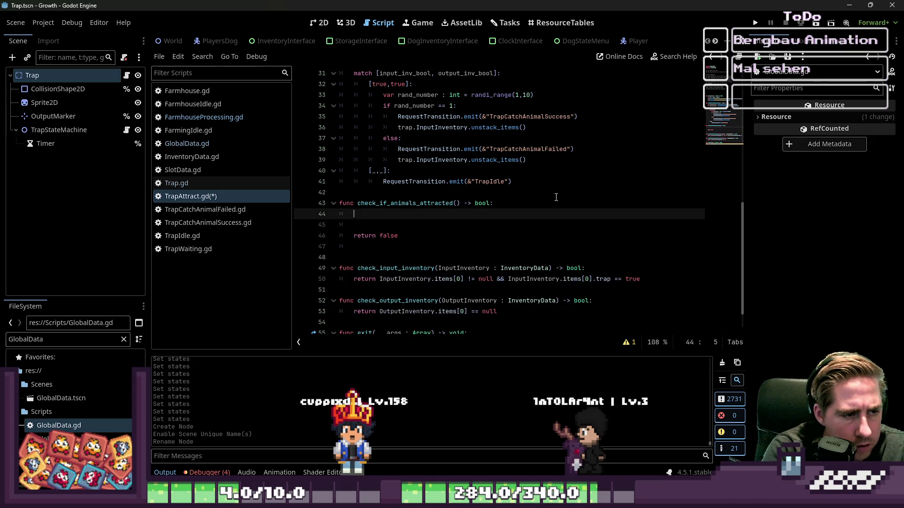
type("r an")
key("BackSpace")
key("BackSpace")
key("BackSpace")
type("in ")
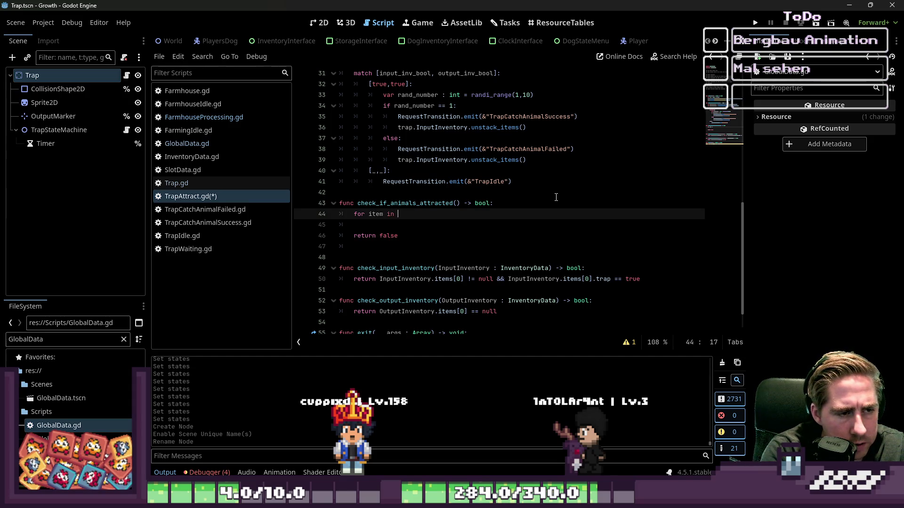
type("animal")
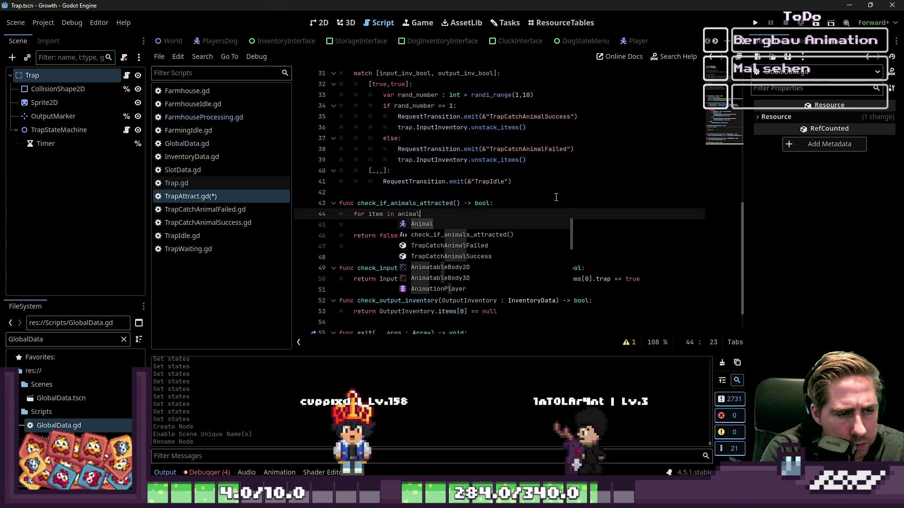
key("BackSpace")
key("BackSpace")
key("BackSpace")
type("Glo")
key("Return")
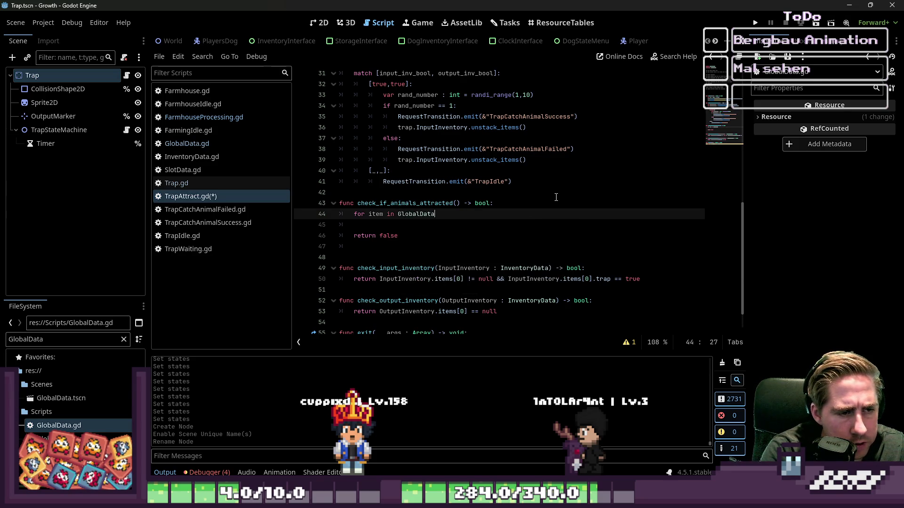
type("item_resource_dictionary")
key("Return")
type(":")
key("Return")
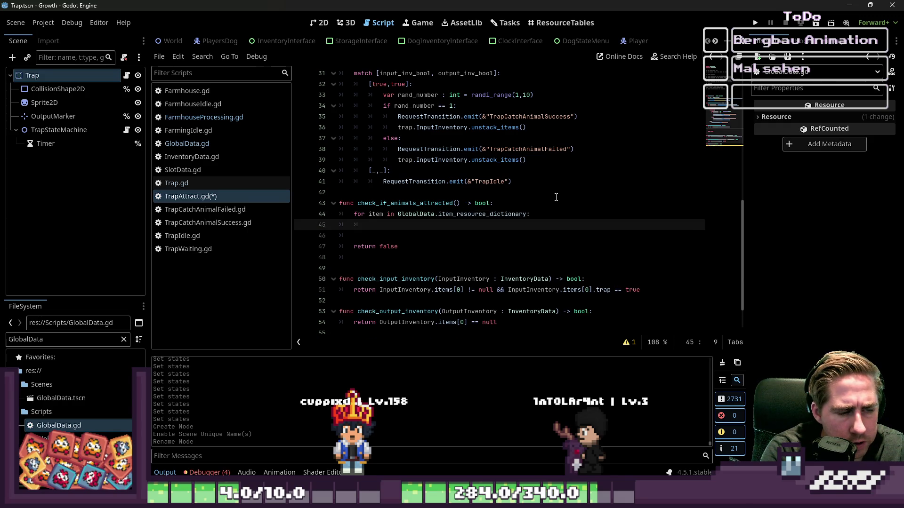
Inside the loop, skip items with 'if item.item_type != "animal": continue', quoting animal.
type("tem.")
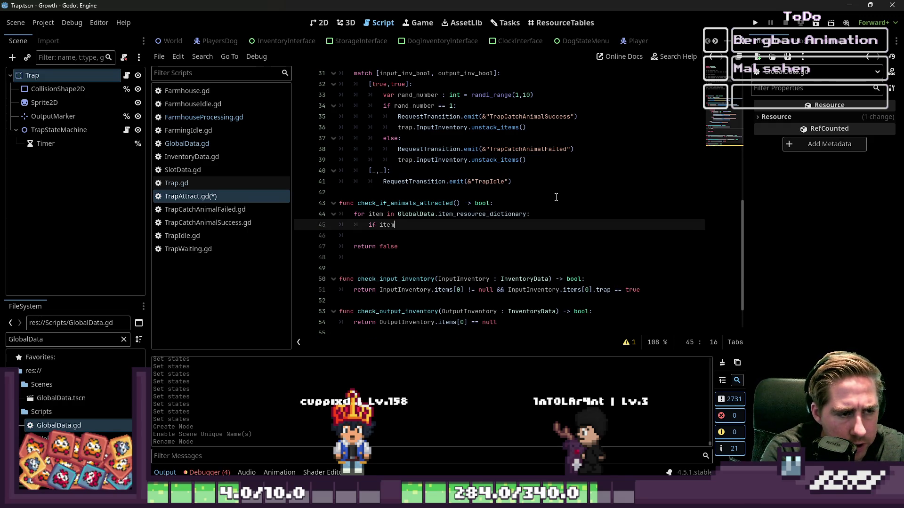
type("item_type != ")
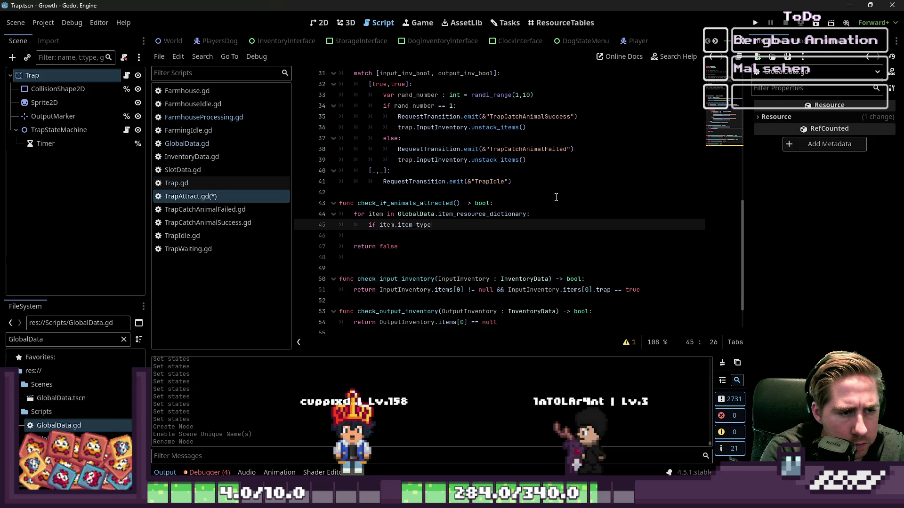
type("animal:")
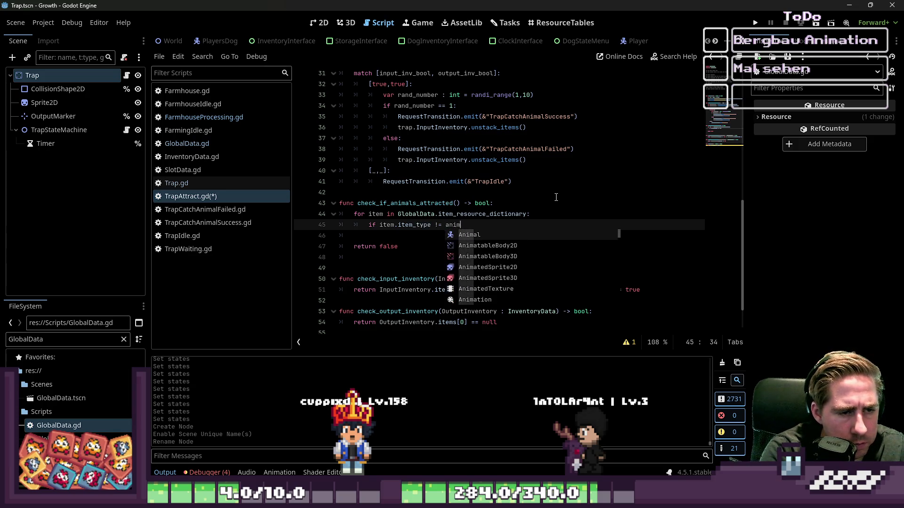
key("Return")
type("continu")
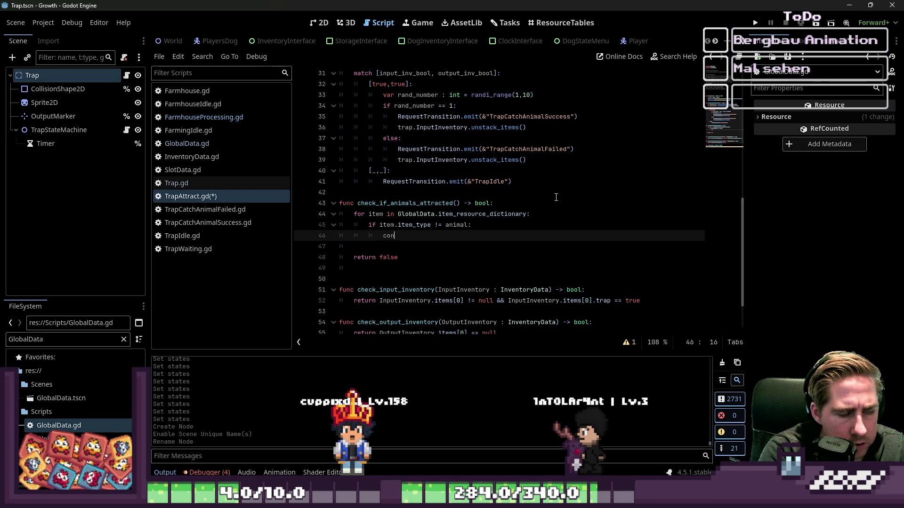
key("Return")
key("Return")
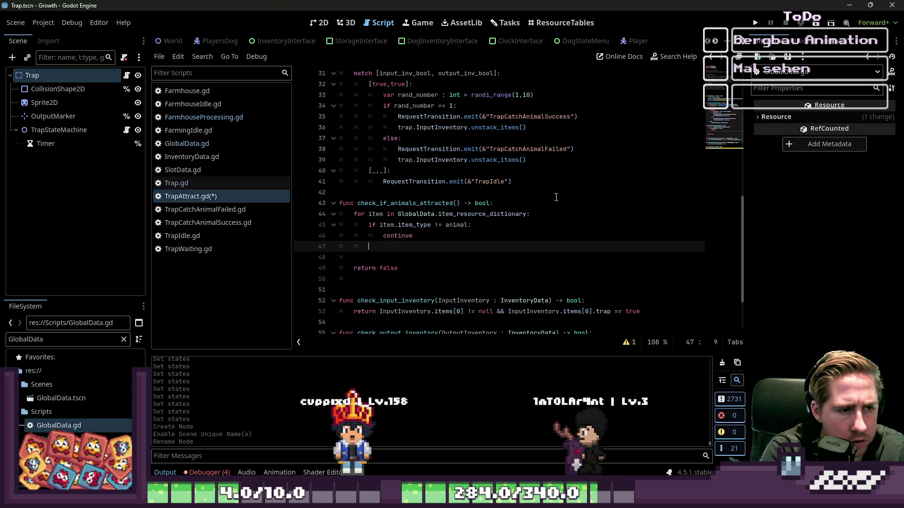
key("Down")
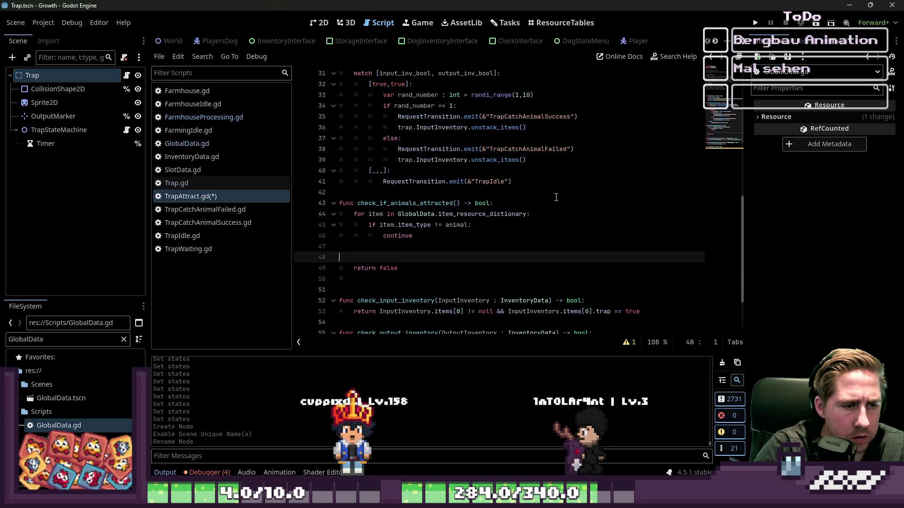
left_click(473, 224)
double_click(446, 225)
type("\"")
left_click(391, 225)
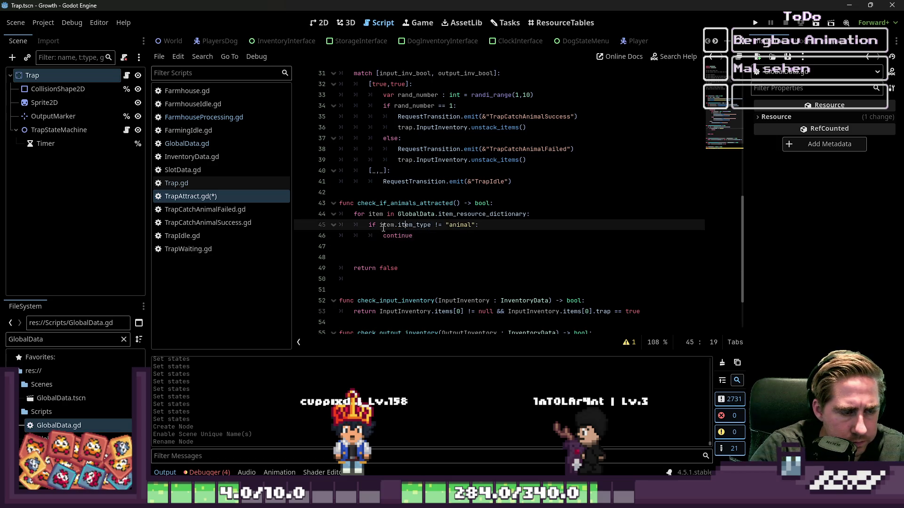
left_click(415, 214)
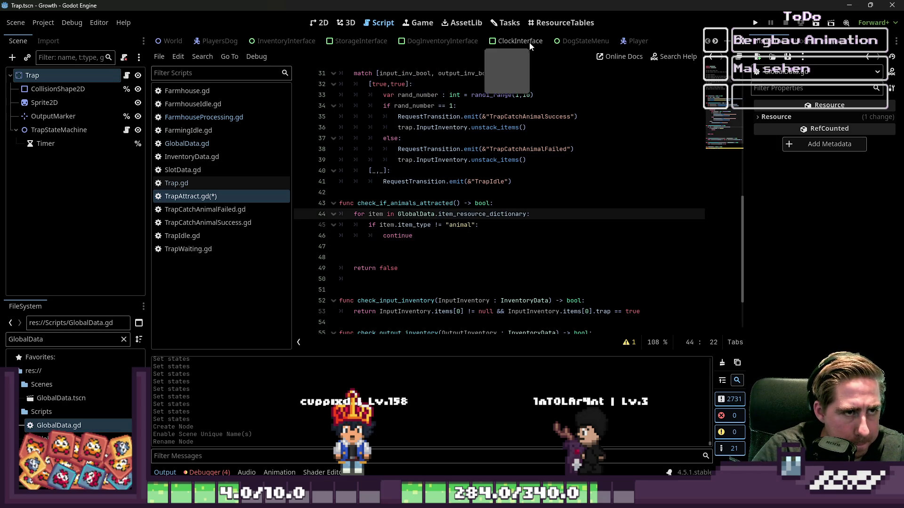
left_click(561, 23)
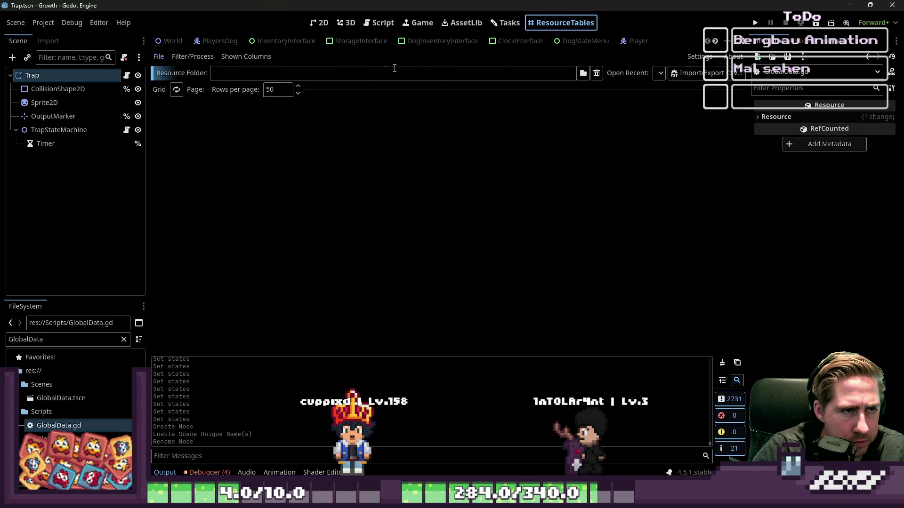
Load the res://Resources/ItemSlotResources/ folder into ResourceTables using the folder browser.
left_click(490, 74)
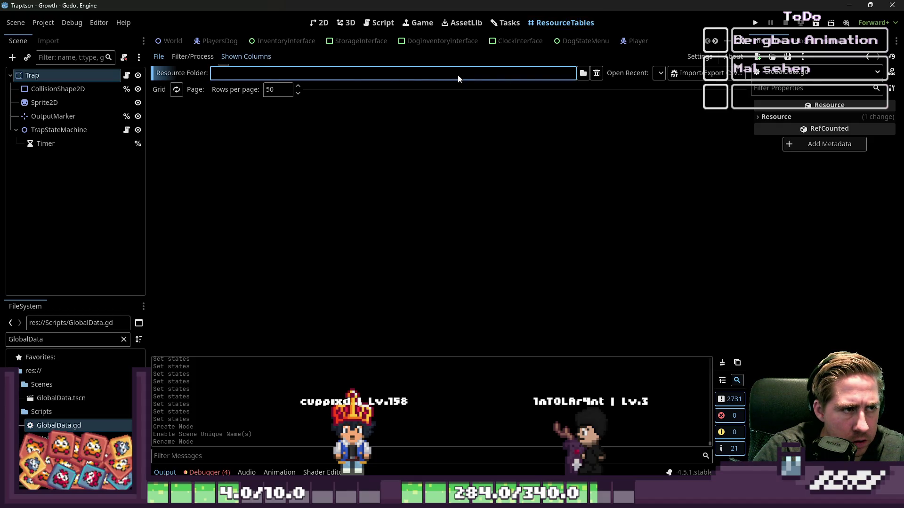
left_click(583, 73)
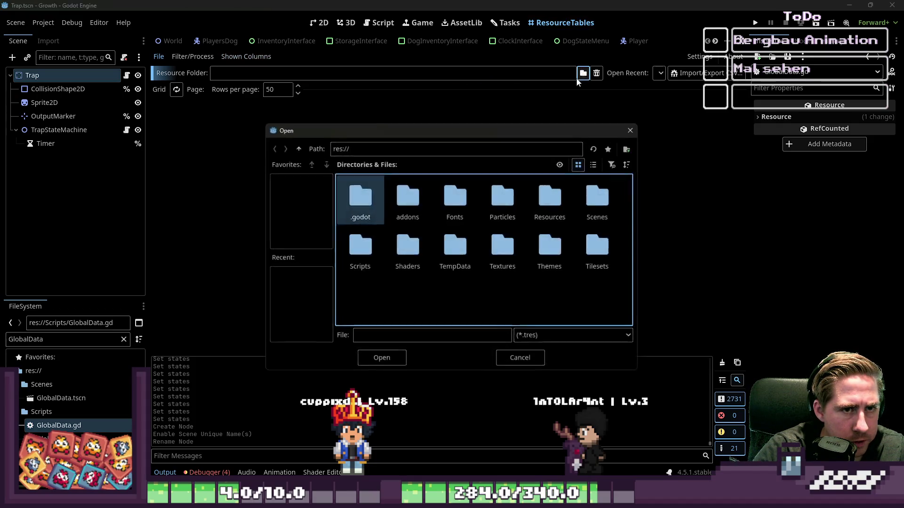
double_click(555, 214)
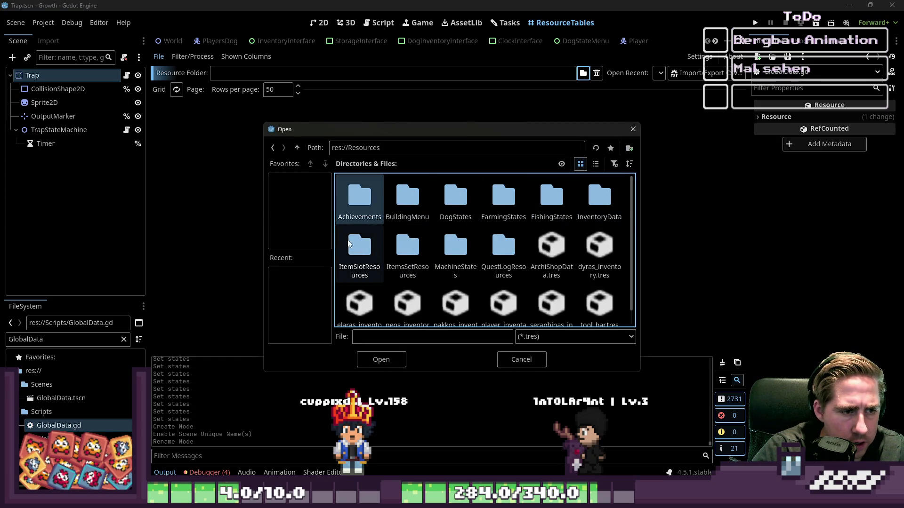
left_click(369, 253)
double_click(370, 254)
left_click(371, 360)
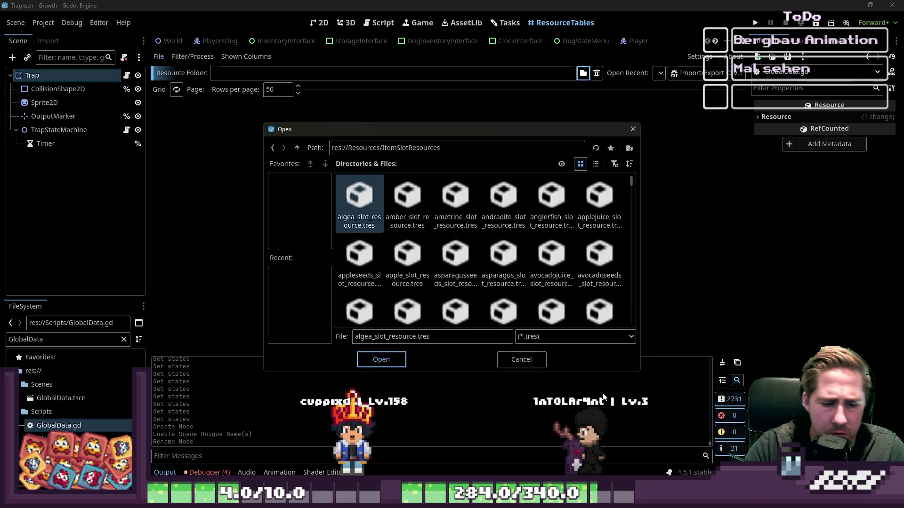
key("Return")
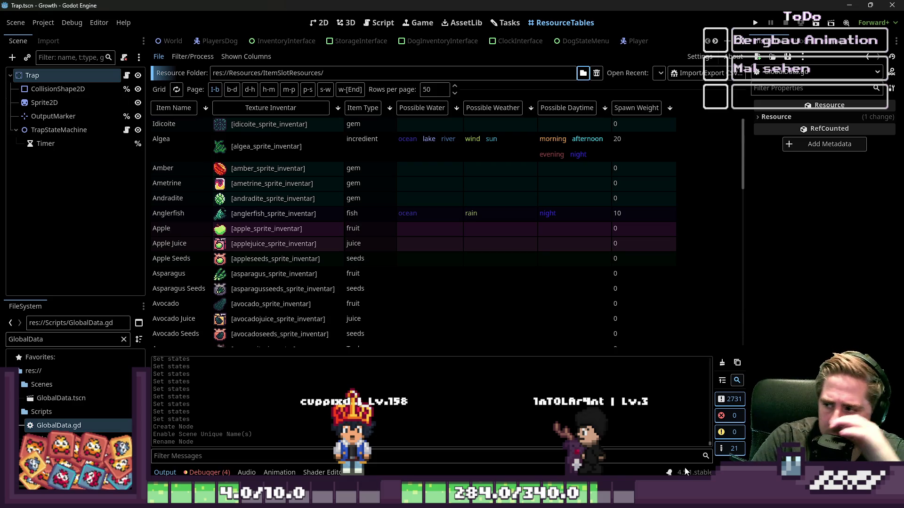
Sort the ResourceTables item list by Item Type, reversed so tools and animals come first.
key("alt+Tab")
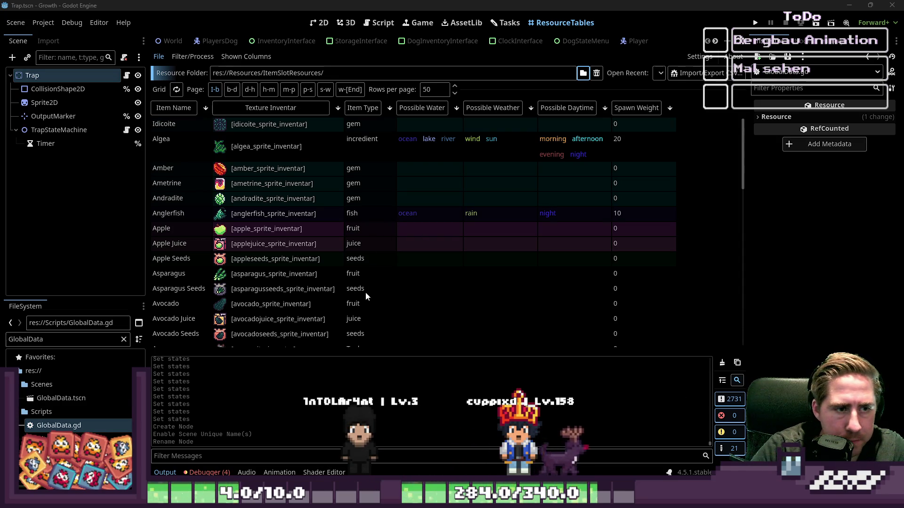
left_click(363, 106)
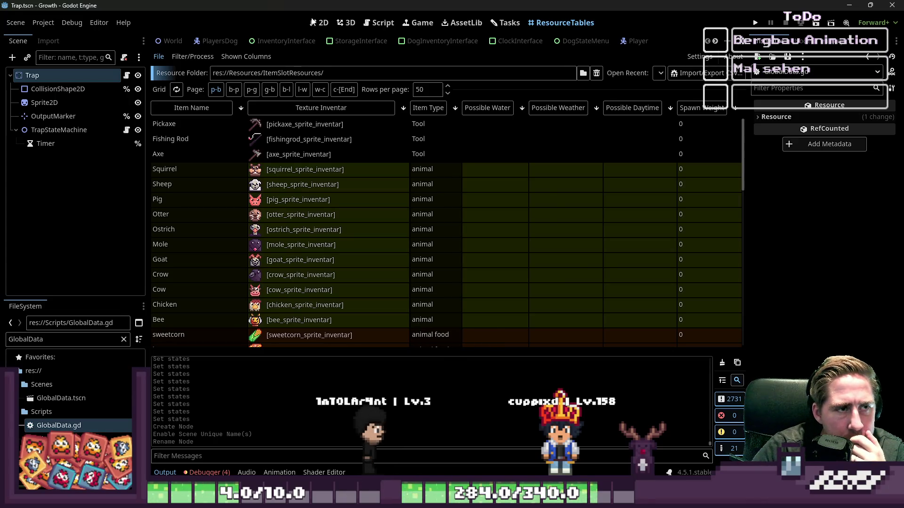
left_click(322, 22)
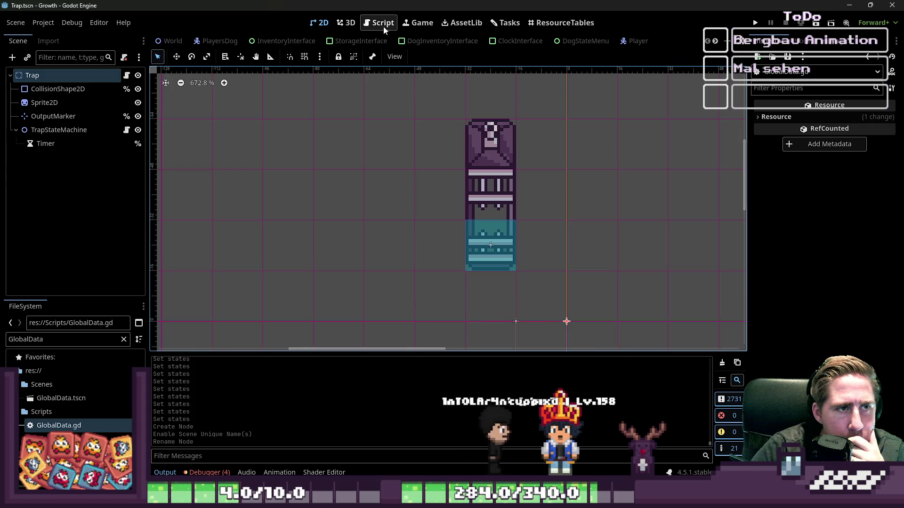
left_click(382, 26)
left_click(324, 25)
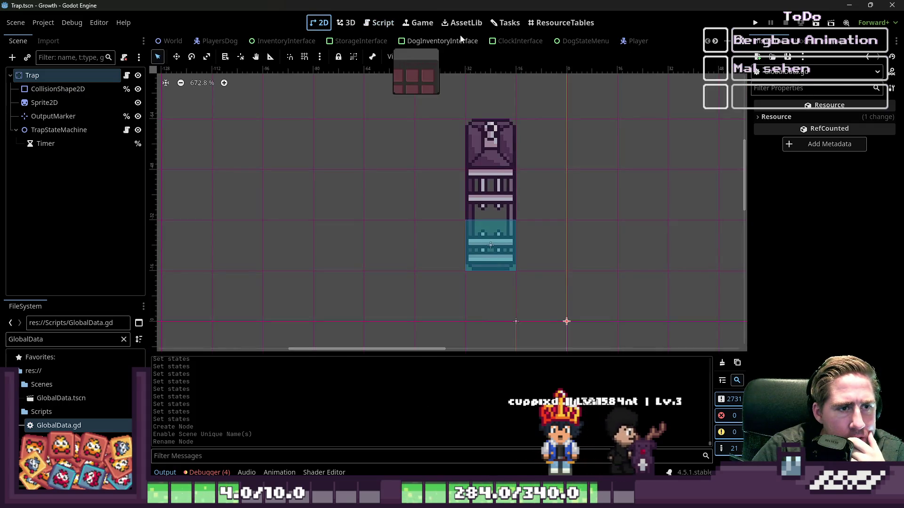
left_click(504, 21)
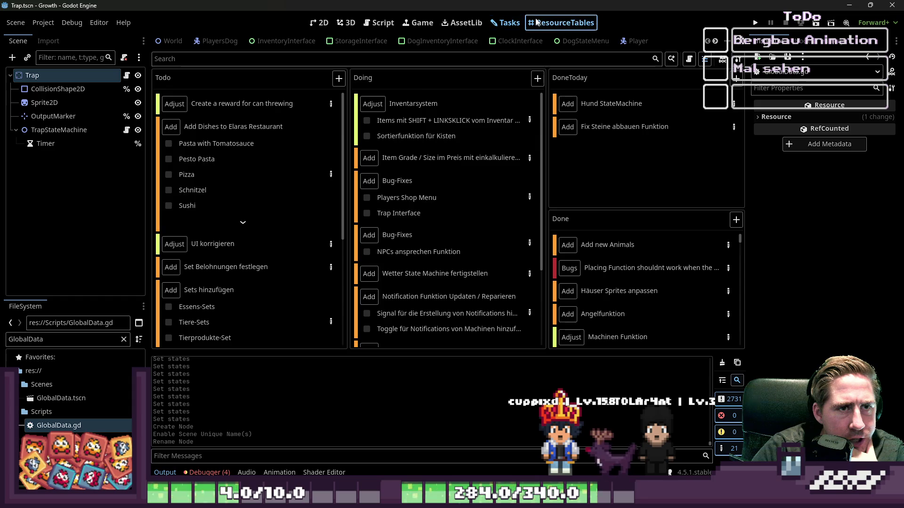
left_click(546, 24)
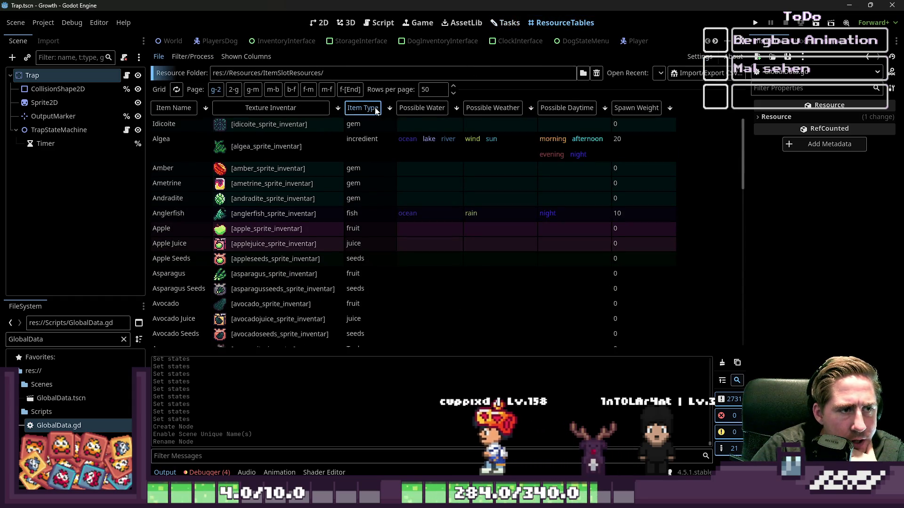
left_click(362, 108)
left_click(377, 109)
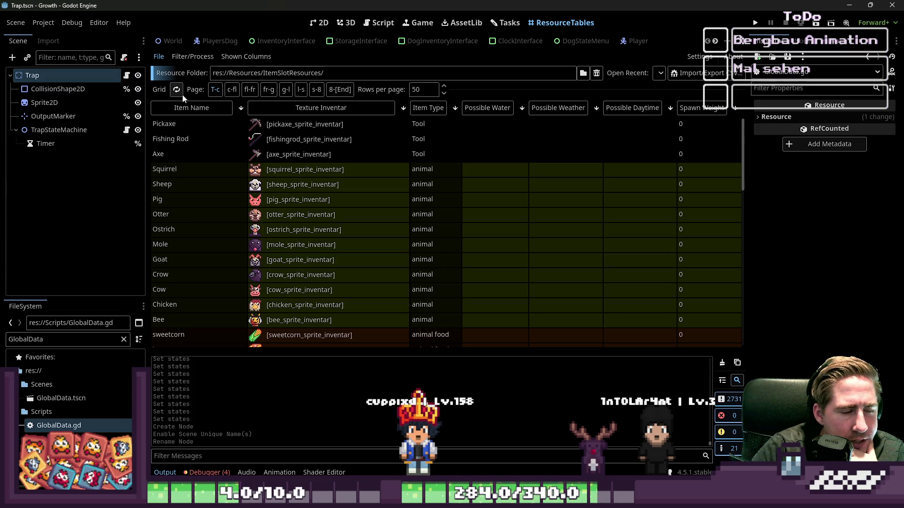
left_click(226, 56)
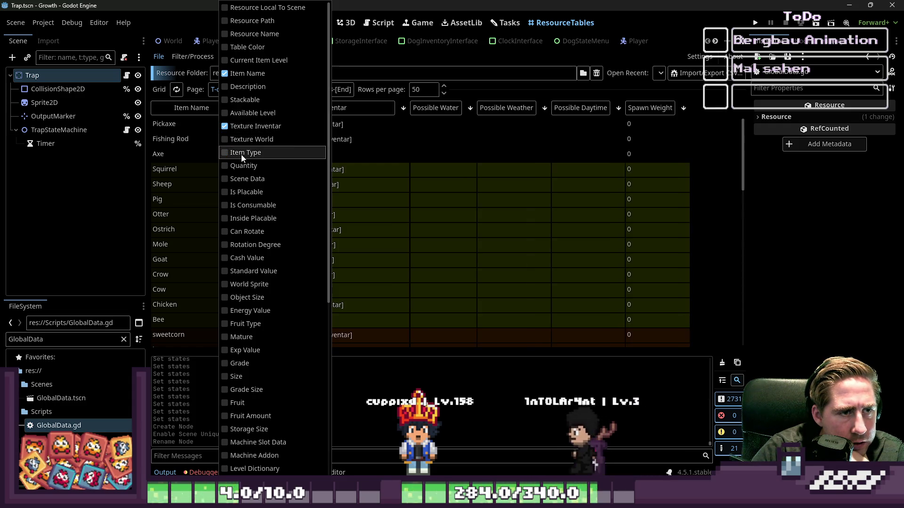
Hide Possible Water, Weather, Daytime and Spawn Weight; show Possible Food and Needed Environment.
scroll(241, 160, "down", 5)
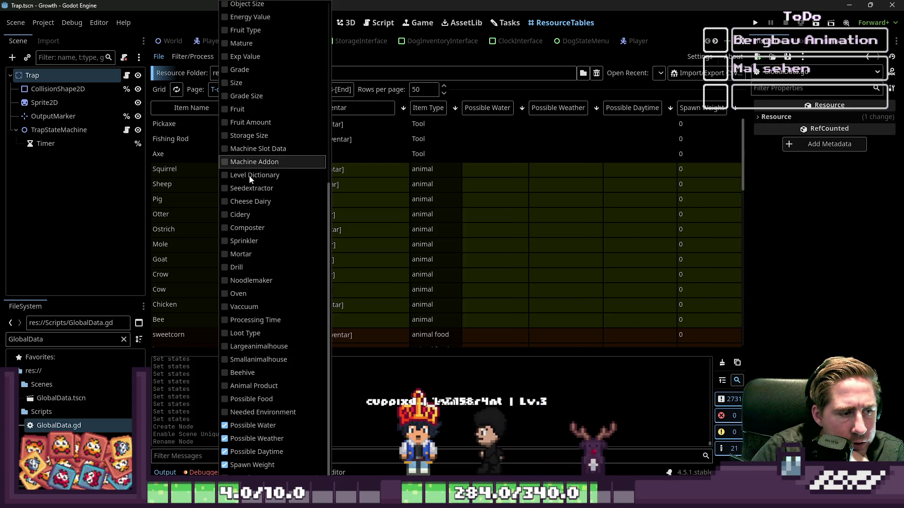
left_click(264, 425)
left_click(266, 438)
left_click(264, 452)
left_click(264, 465)
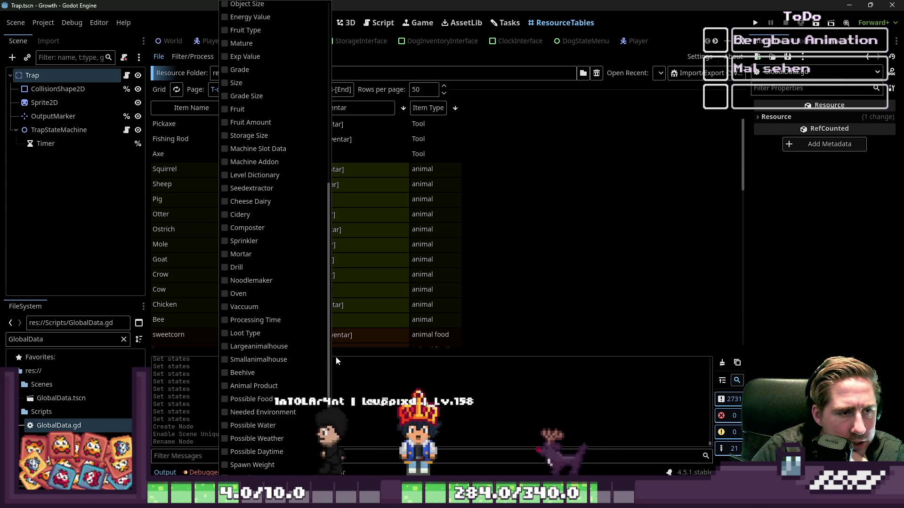
scroll(278, 333, "up", 3)
scroll(282, 306, "down", 3)
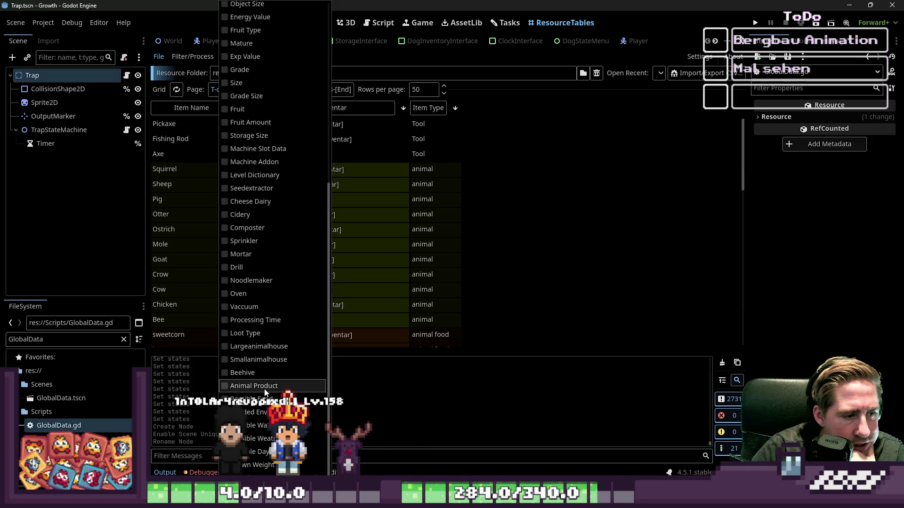
left_click(254, 398)
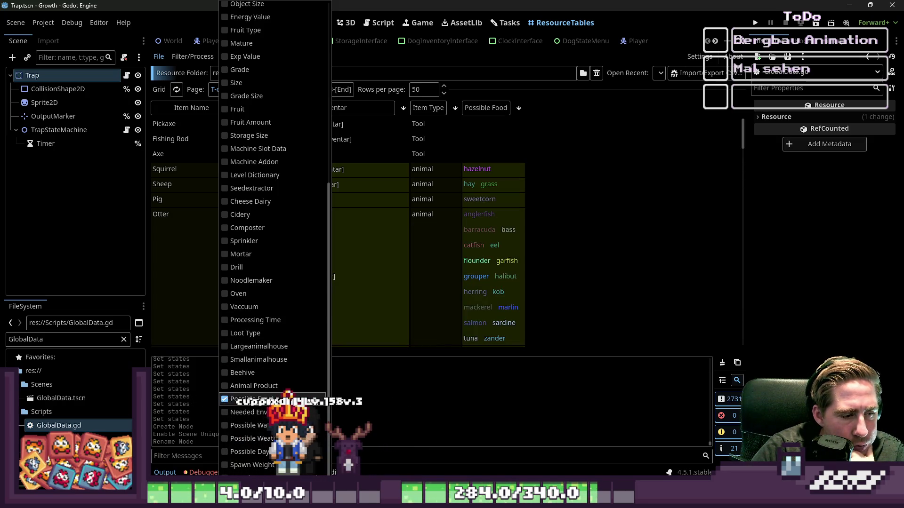
left_click(264, 413)
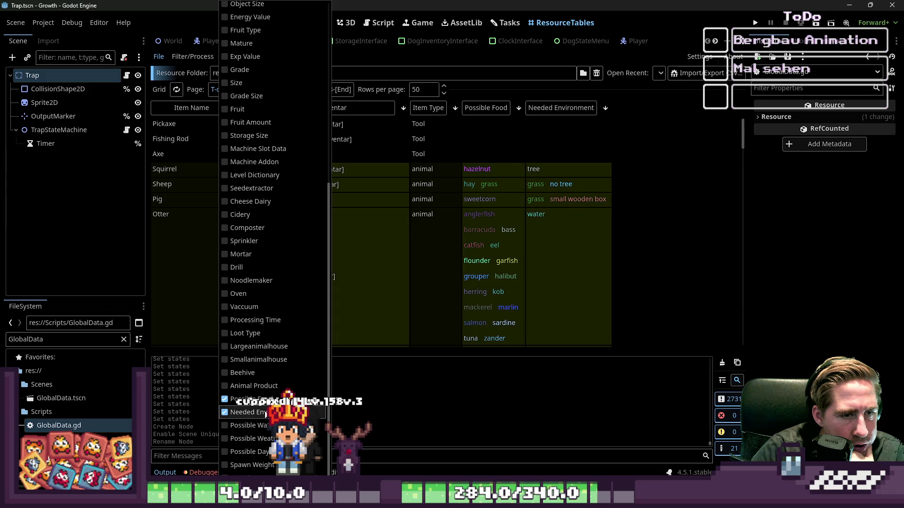
left_click(664, 201)
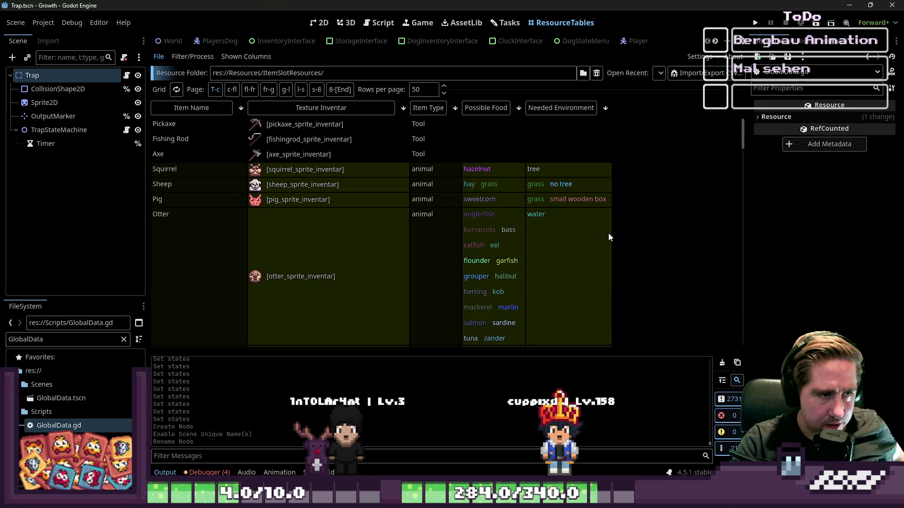
scroll(624, 209, "down", 5)
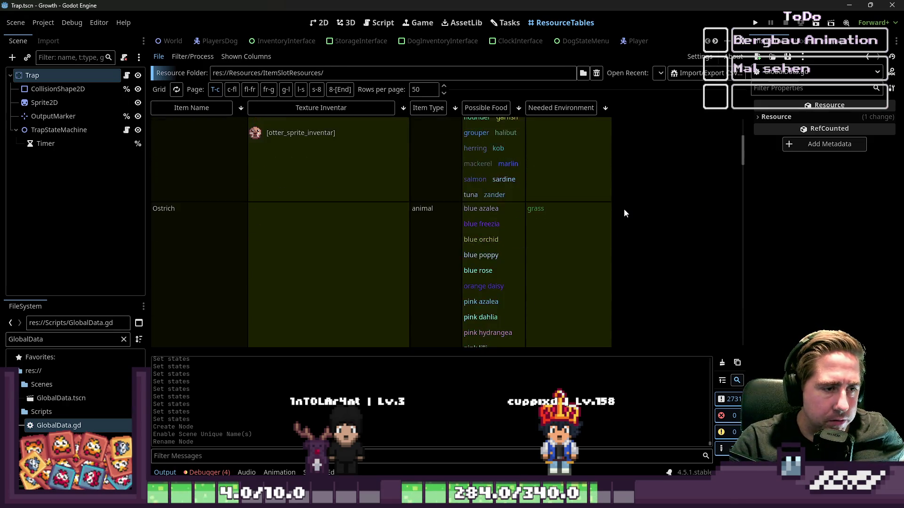
scroll(623, 209, "up", 5)
scroll(622, 210, "down", 5)
scroll(622, 210, "up", 2)
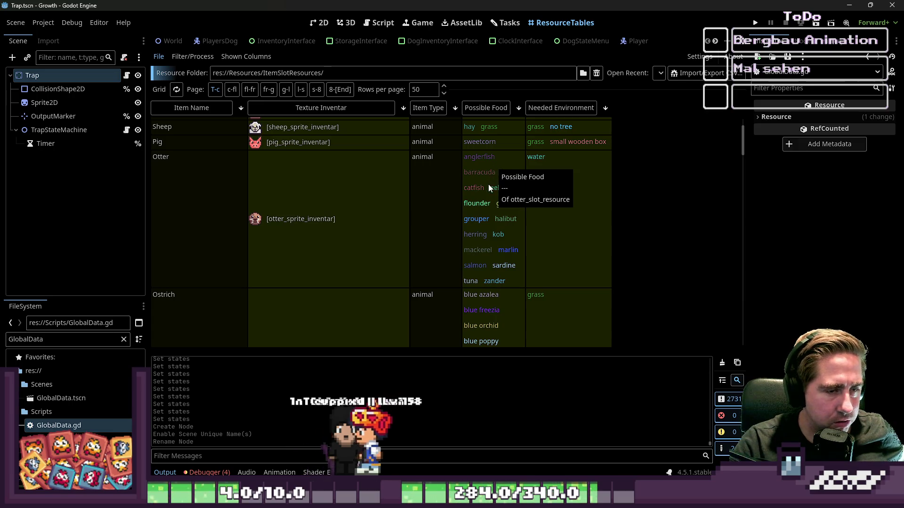
scroll(554, 176, "down", 5)
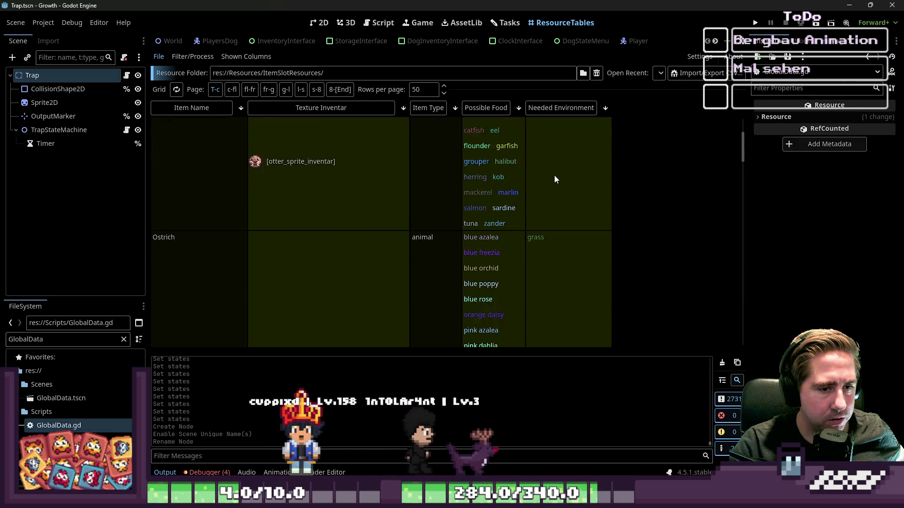
scroll(555, 175, "down", 3)
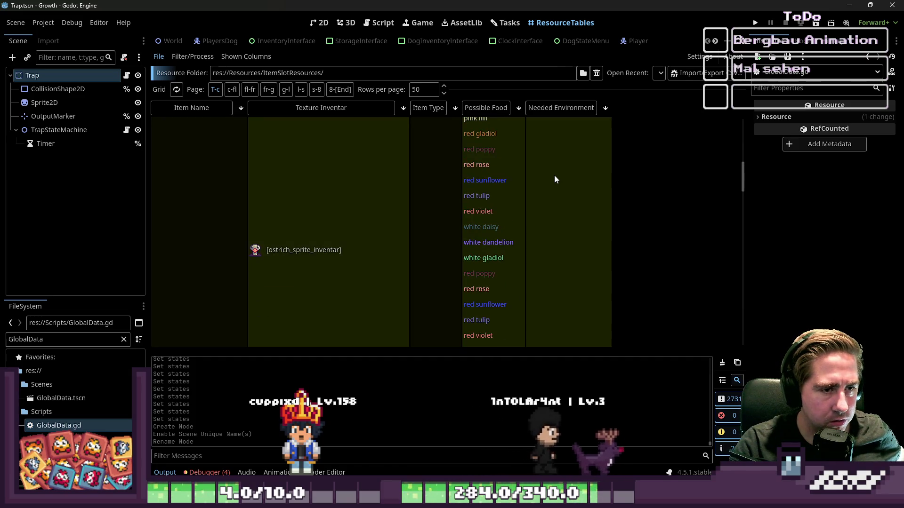
scroll(554, 177, "down", 5)
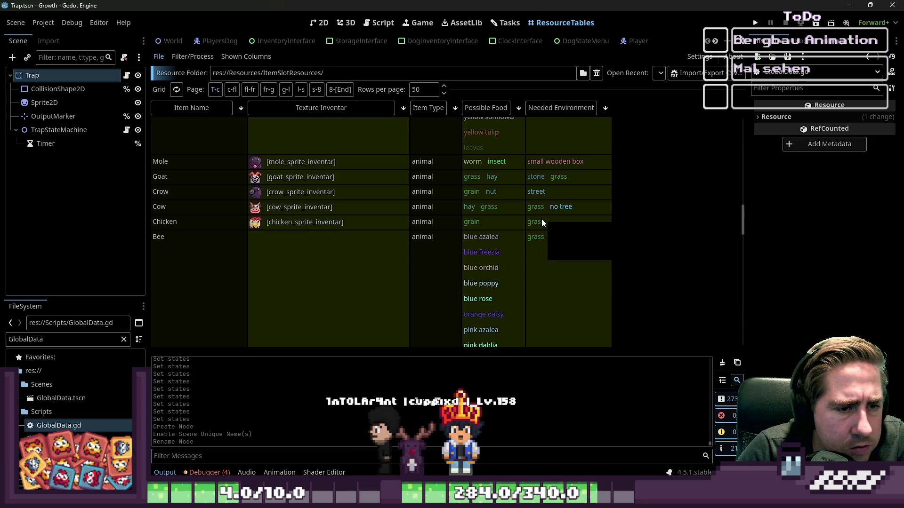
Scroll the item table and select the Crow row's Needed Environment cell to inspect it.
scroll(542, 239, "down", 1)
scroll(541, 239, "down", 2)
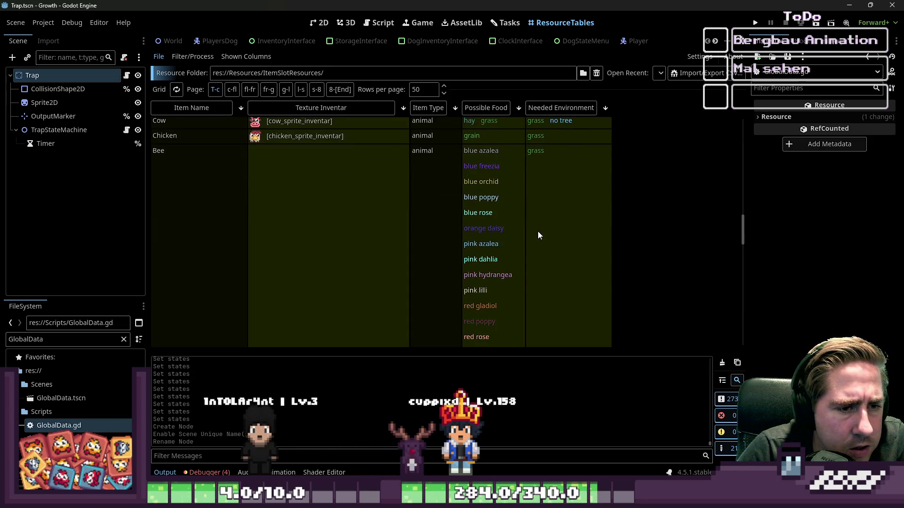
scroll(537, 231, "down", 5)
scroll(534, 224, "down", 2)
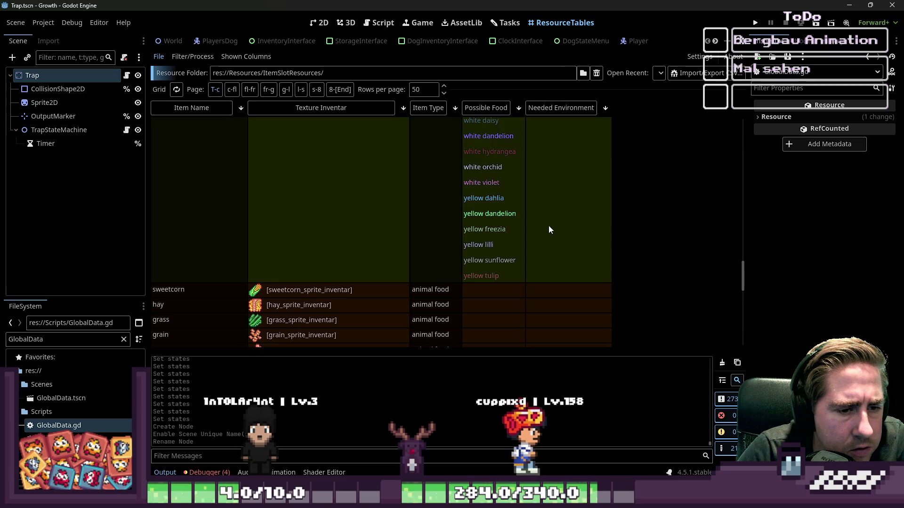
scroll(548, 224, "up", 10)
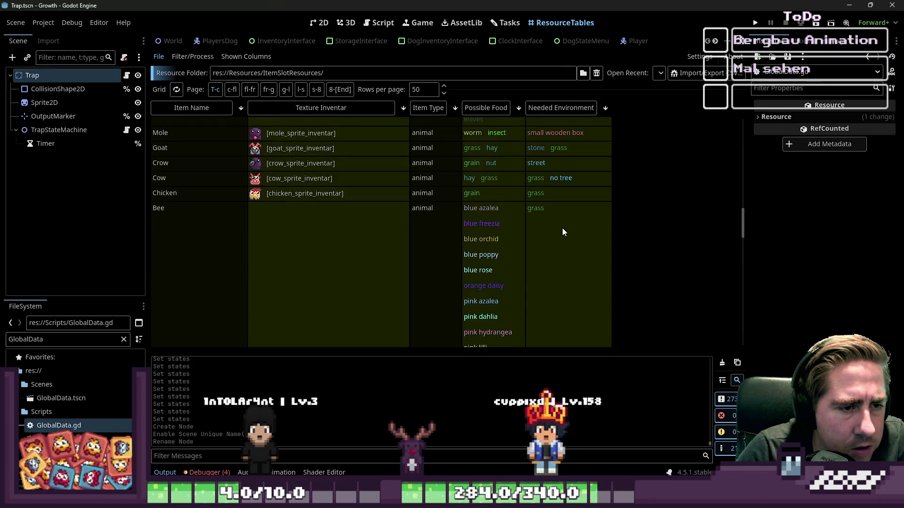
scroll(562, 228, "up", 1)
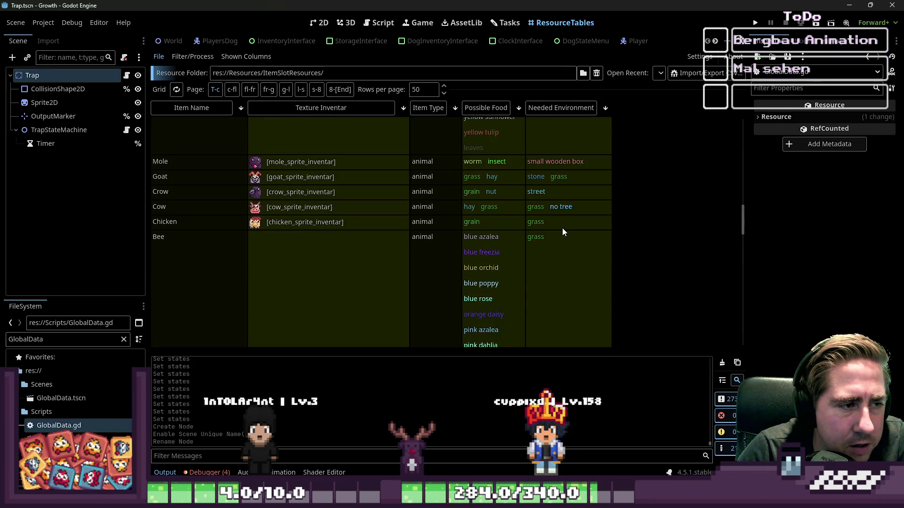
scroll(562, 228, "up", 1)
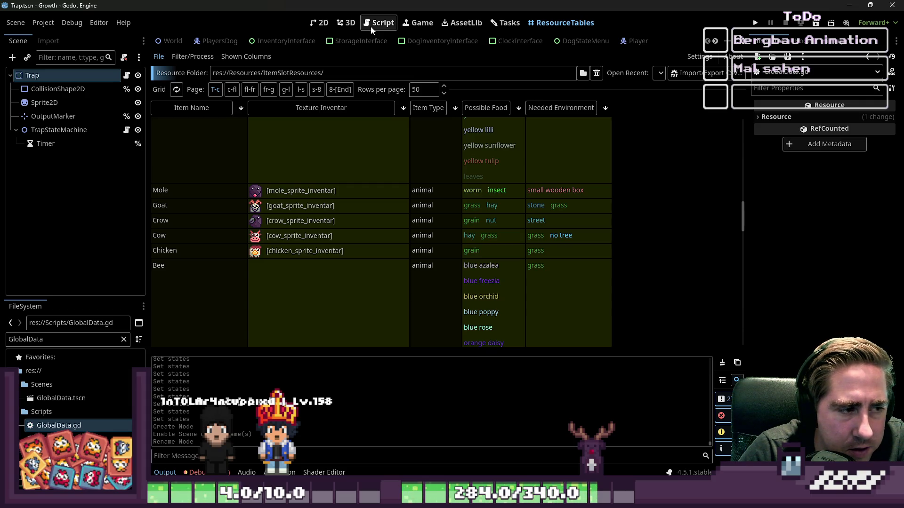
left_click(554, 220)
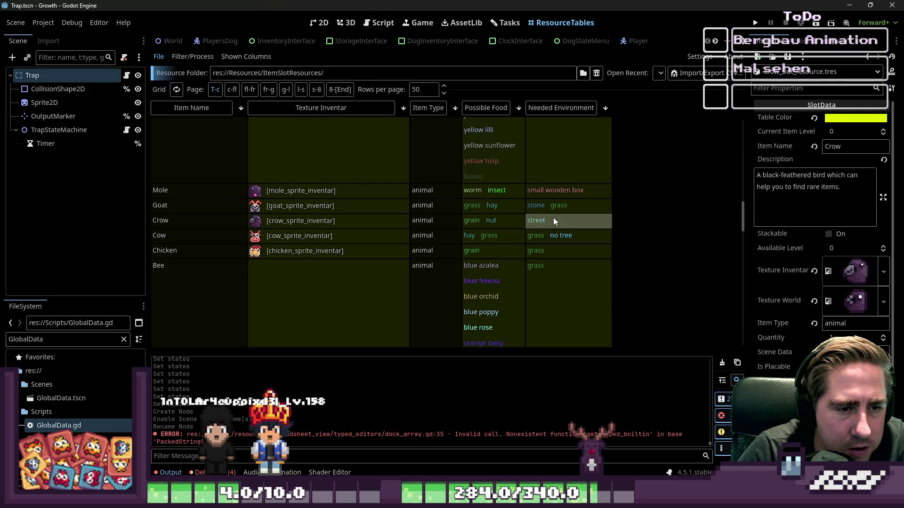
scroll(587, 231, "up", 5)
scroll(588, 229, "up", 5)
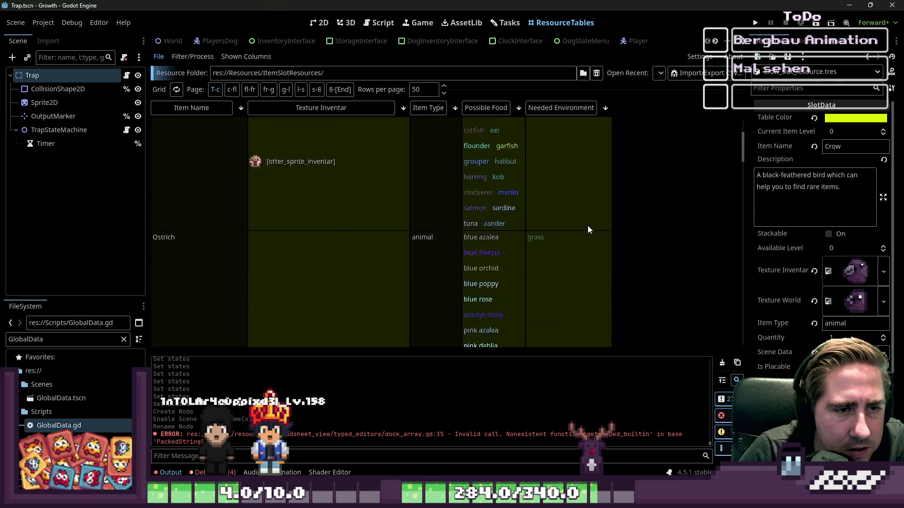
scroll(587, 225, "down", 10)
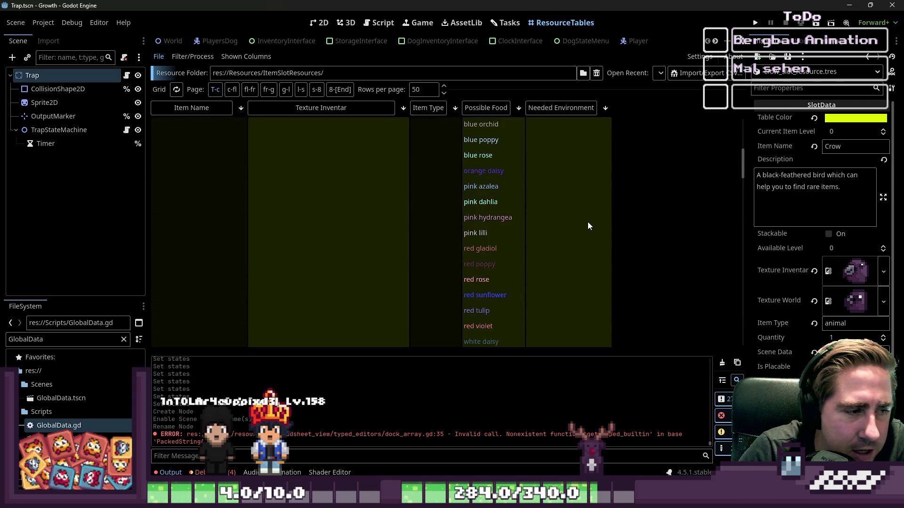
scroll(587, 221, "down", 10)
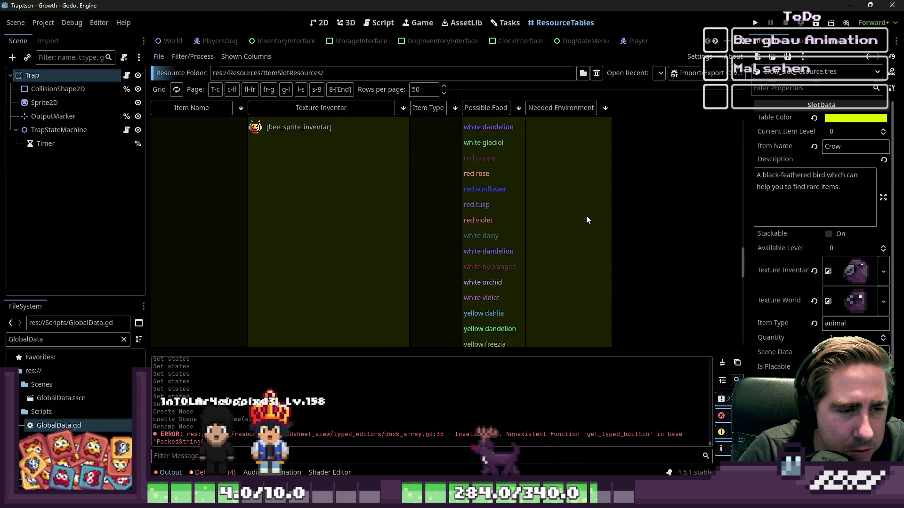
scroll(587, 208, "up", 5)
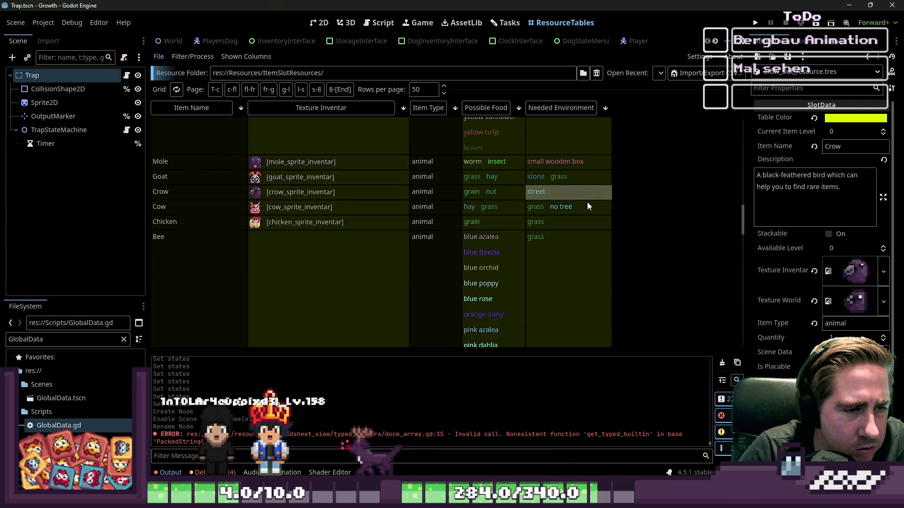
scroll(588, 189, "up", 8)
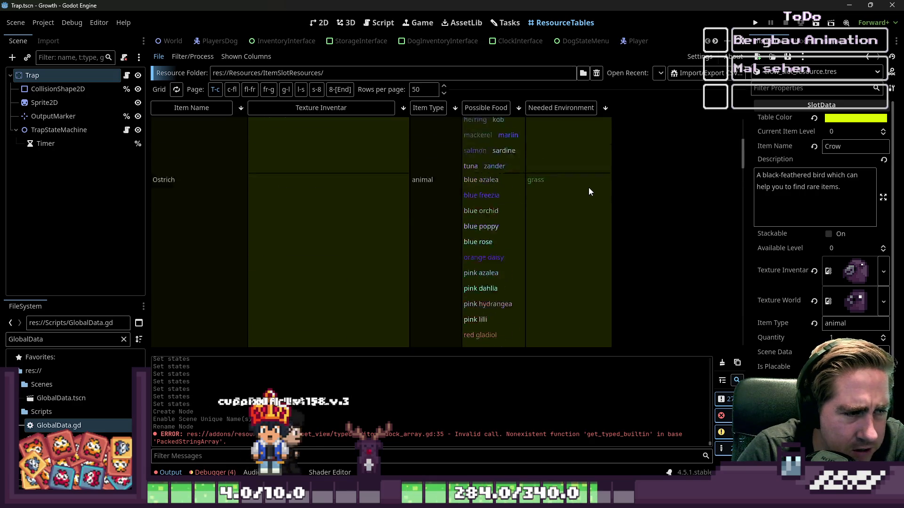
scroll(587, 202, "up", 2)
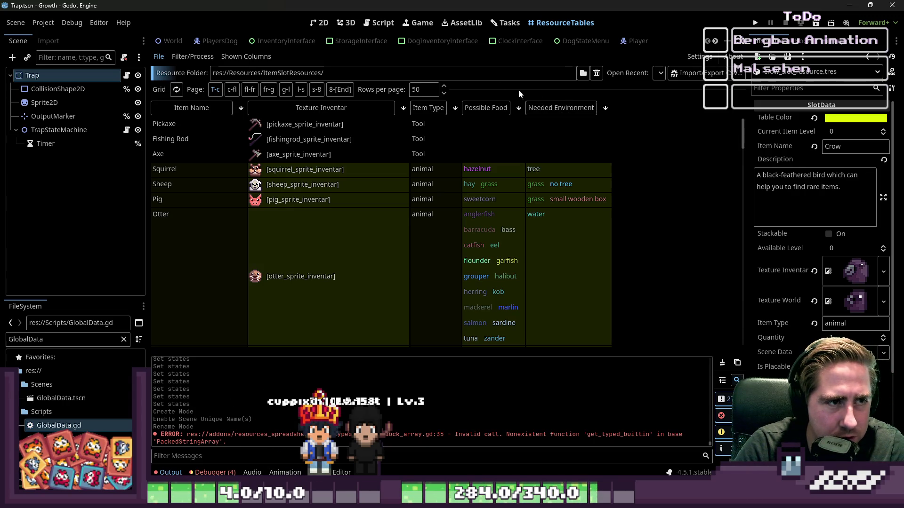
left_click(393, 27)
Tidy the blank lines and indentation inside the loop and above return false.
left_click(456, 249)
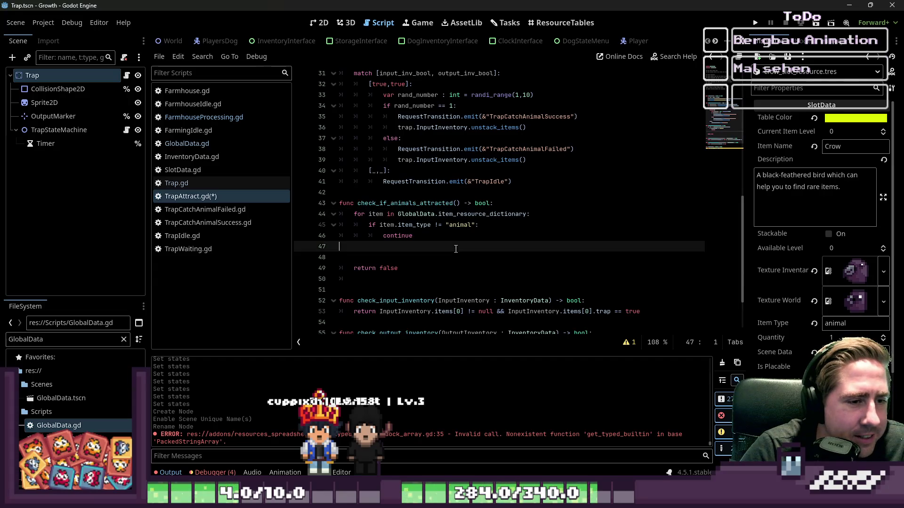
key("Down")
key("BackSpace")
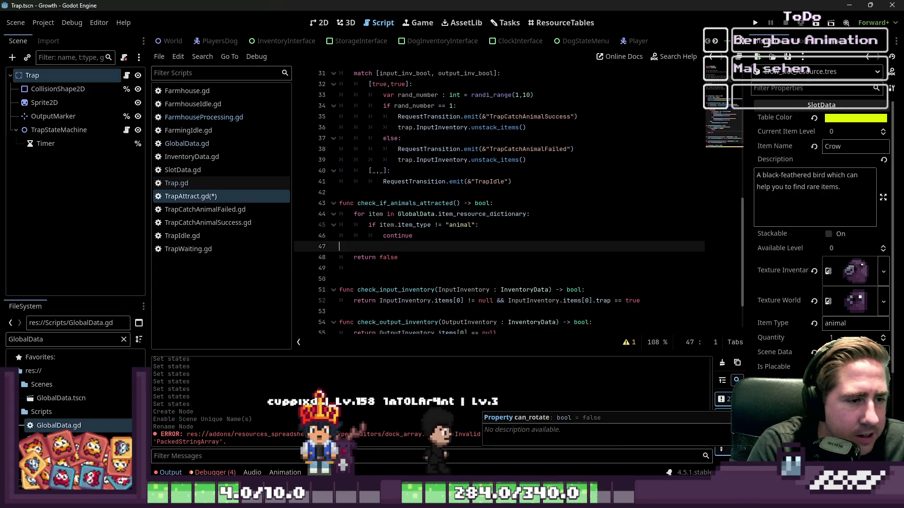
key("Tab")
key("Tab")
key("Tab")
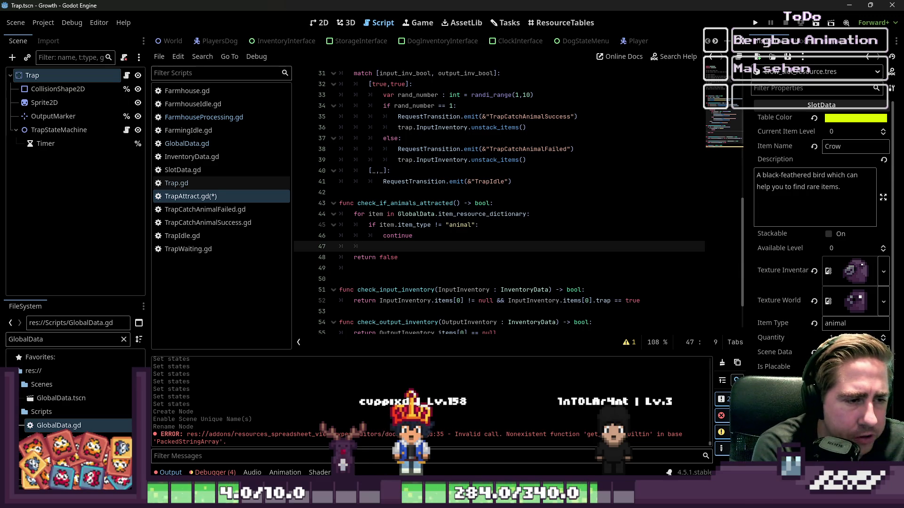
key("Return")
key("BackSpace")
key("Return")
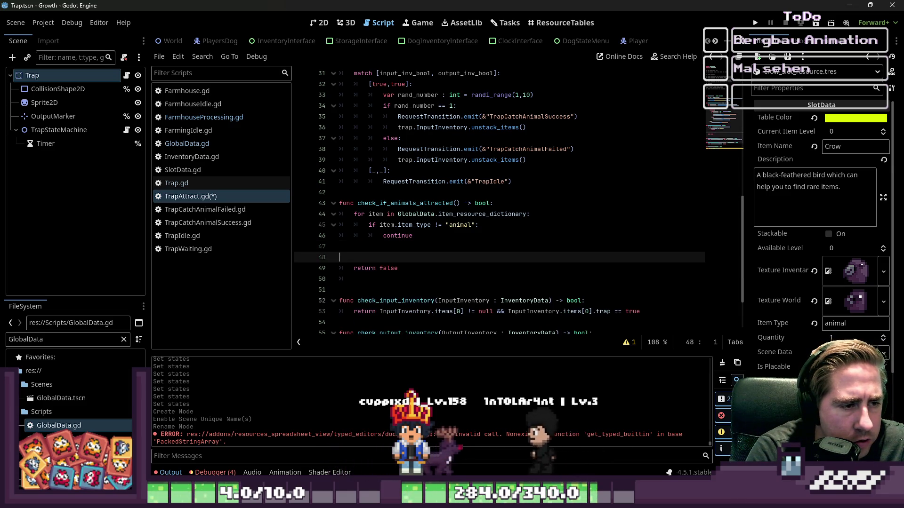
key("Up")
key("Up")
key("Up")
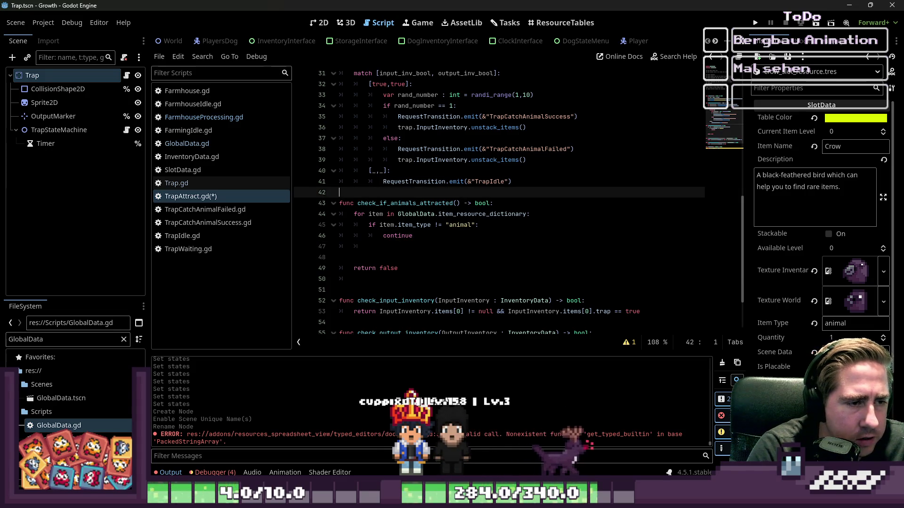
Add an InputInventoryItem : SlotData parameter and start an item.possible_food check in the loop.
left_click(453, 203)
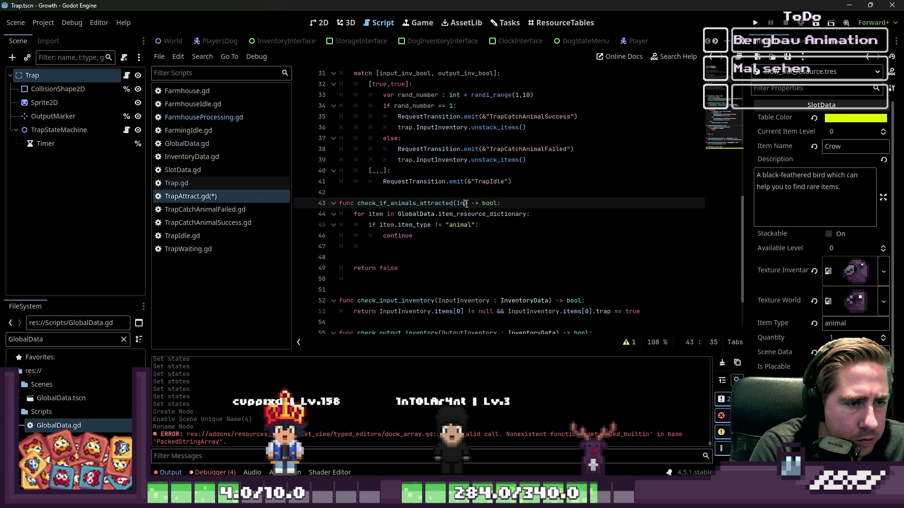
type("oryItem : Slot")
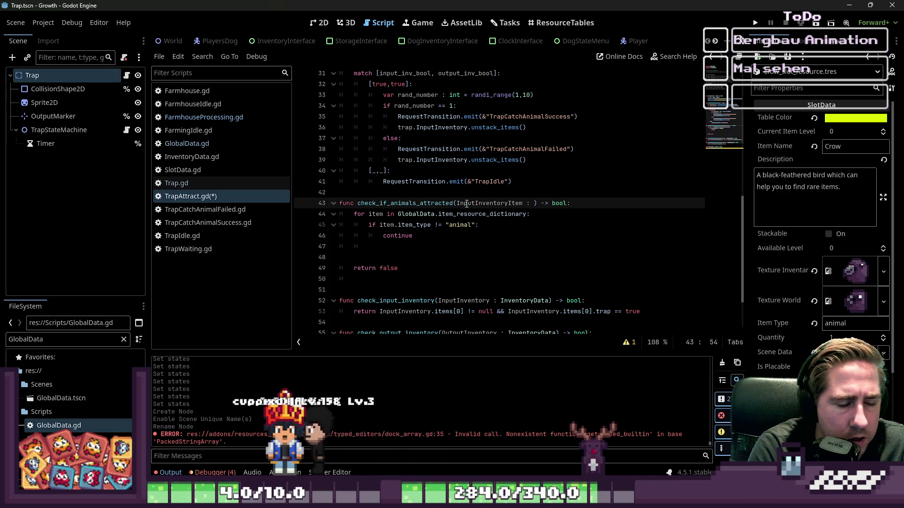
type("Data")
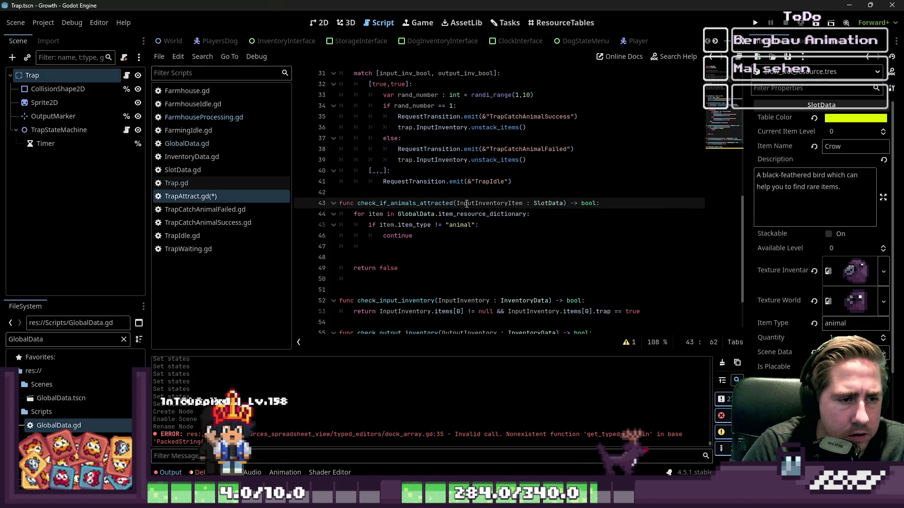
key("Down")
key("Down")
key("Down")
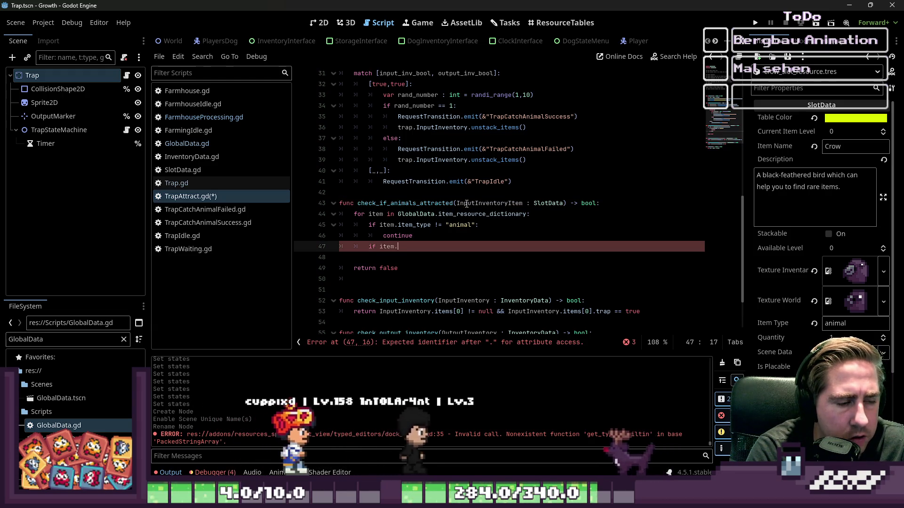
type("possible_")
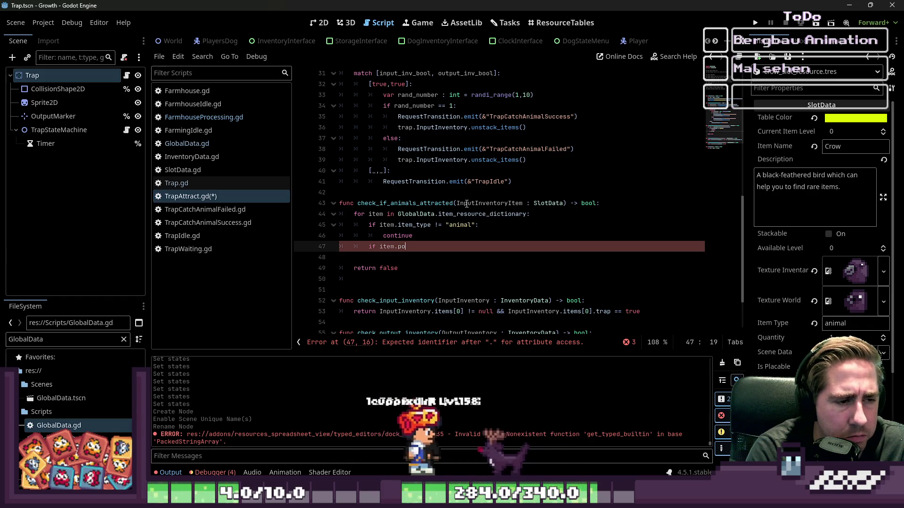
type("food.has(InputInventoryItem.item_name.to_lower()):")
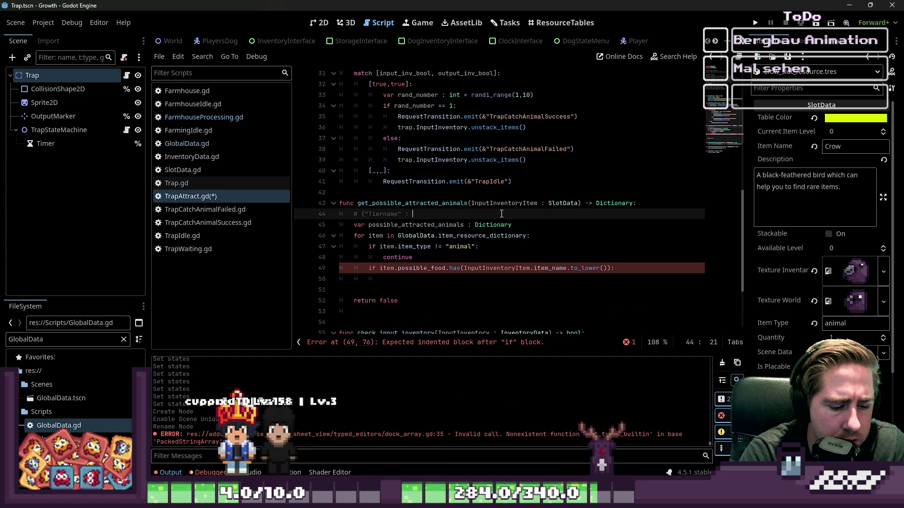
Document the returned Dictionary's food/resource entry structure and write the possible_food.has check line.
type("{}")
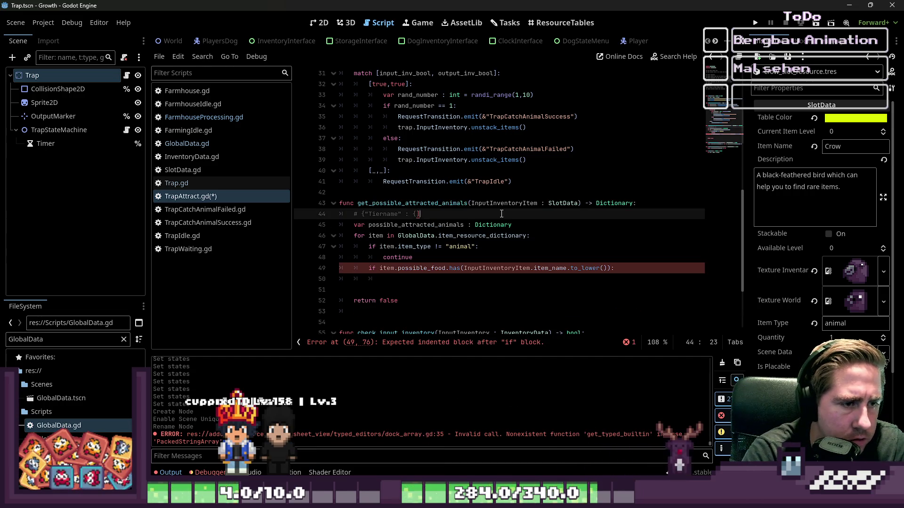
type("\"")
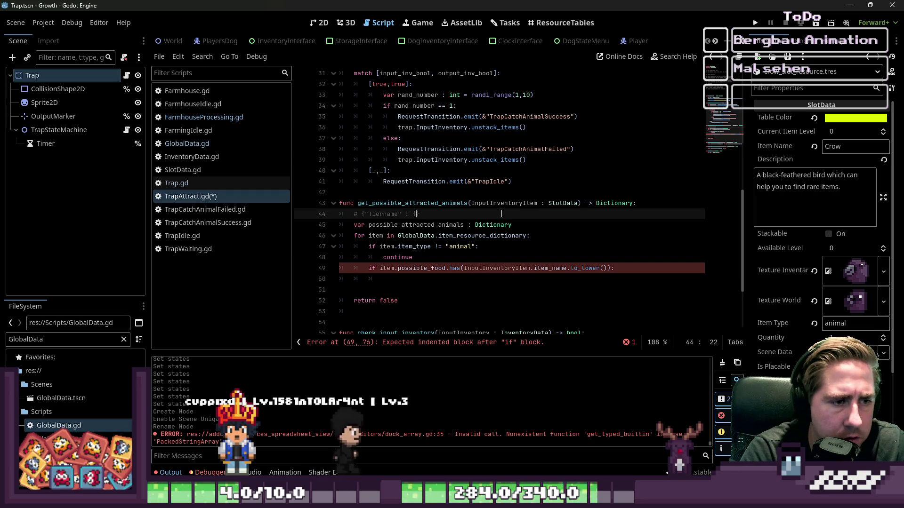
type("food")
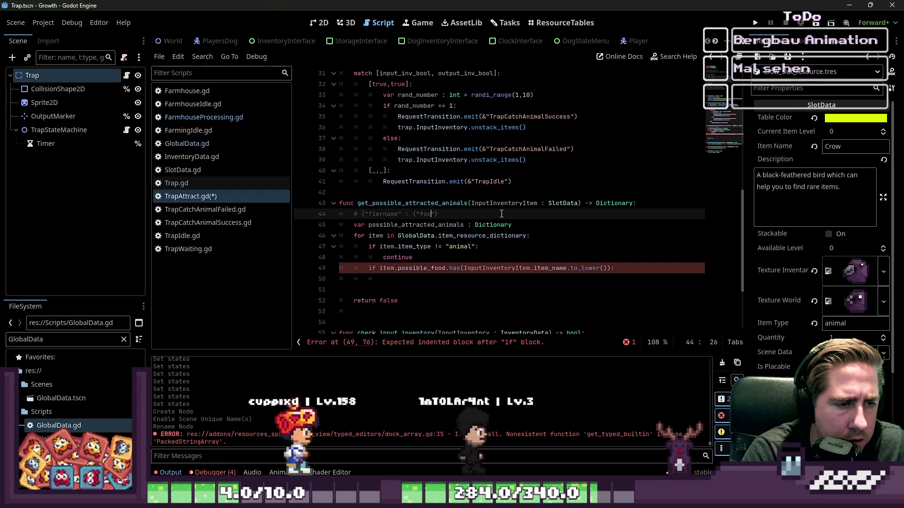
type("\"")
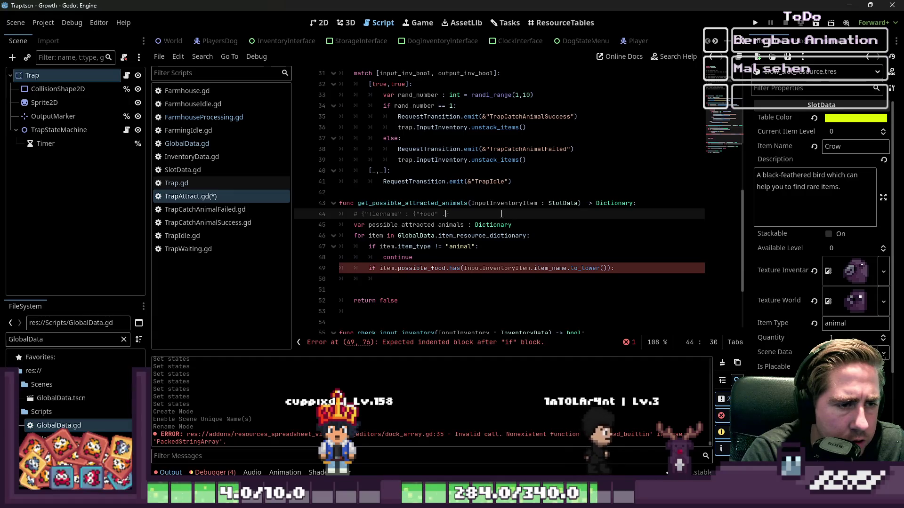
type(" :")
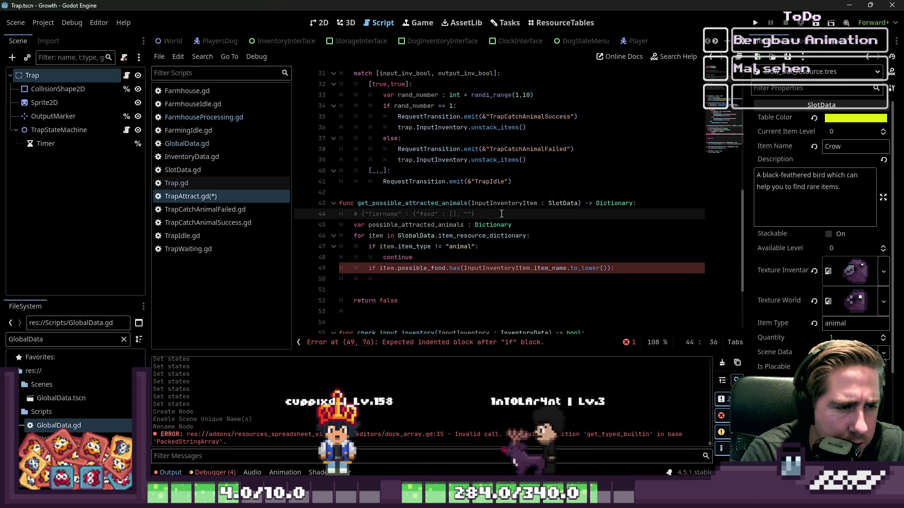
type("resource")
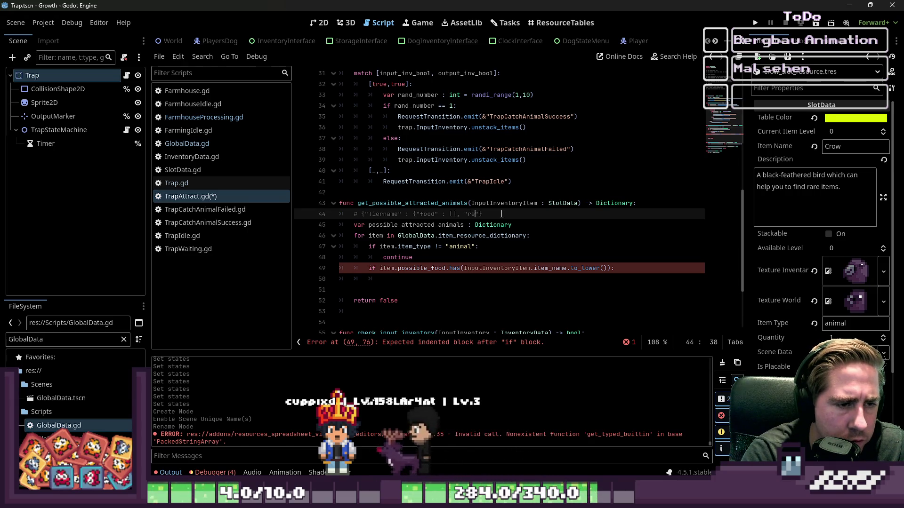
key("ctrl+Left")
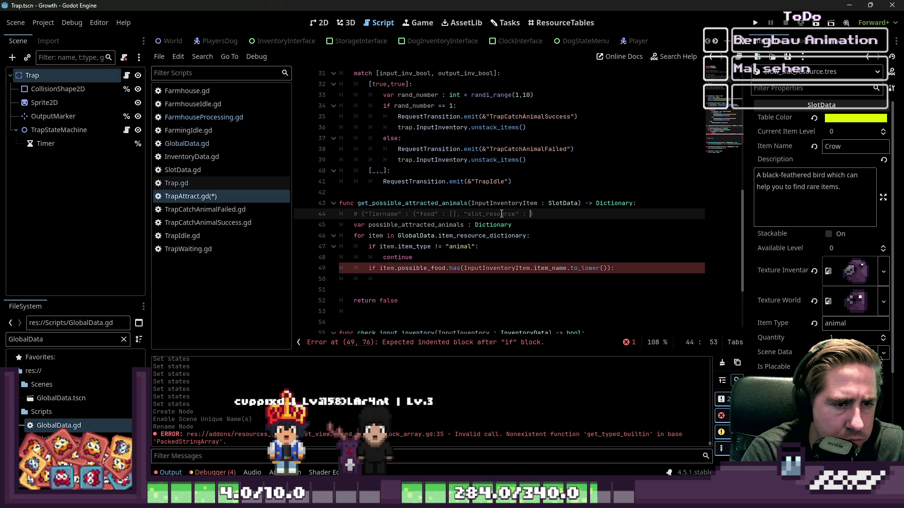
type("ce,")
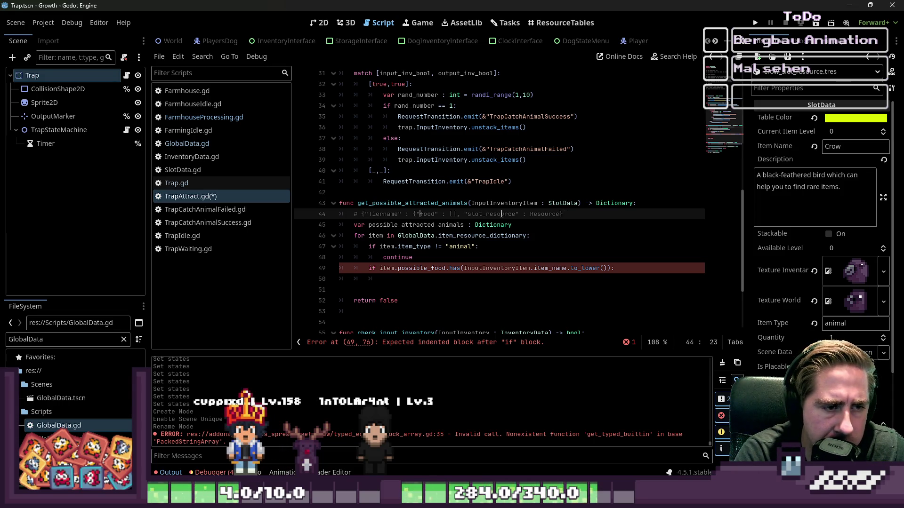
left_click_drag(502, 215, 501, 214)
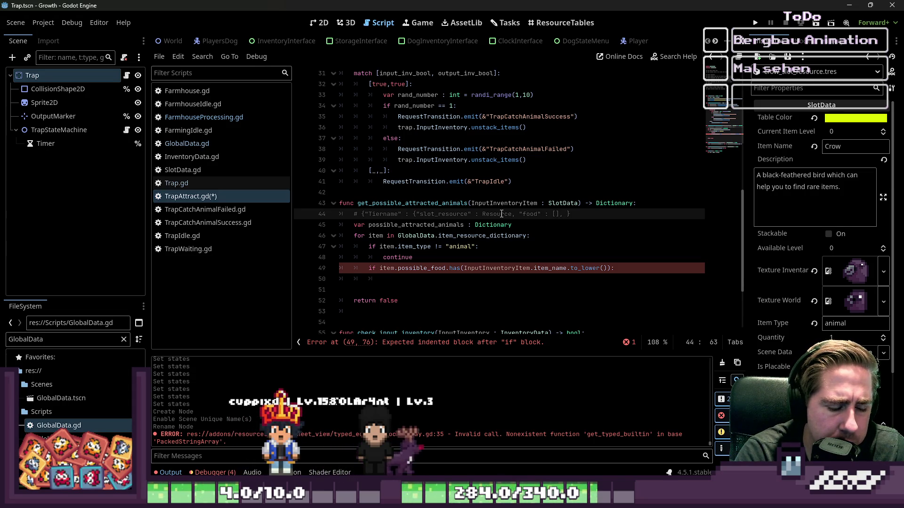
type("environment\" : [")
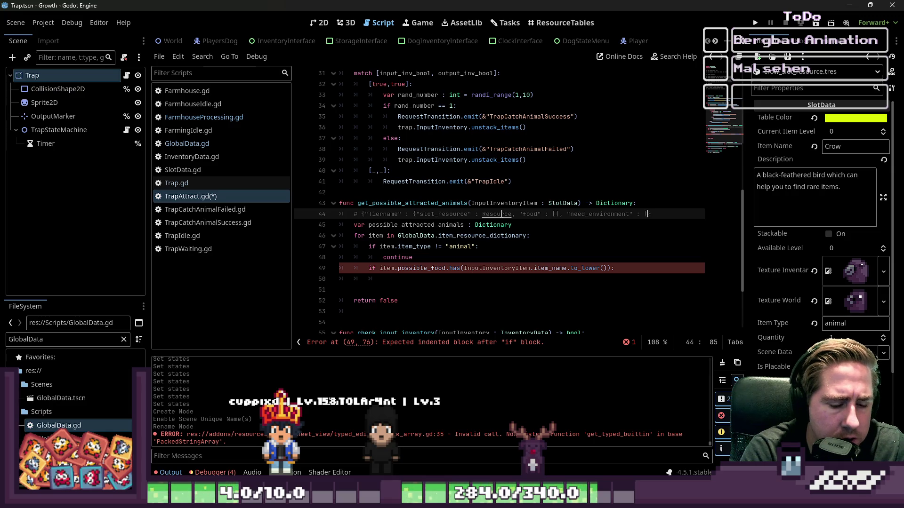
key("Down")
key("Down")
key("Down")
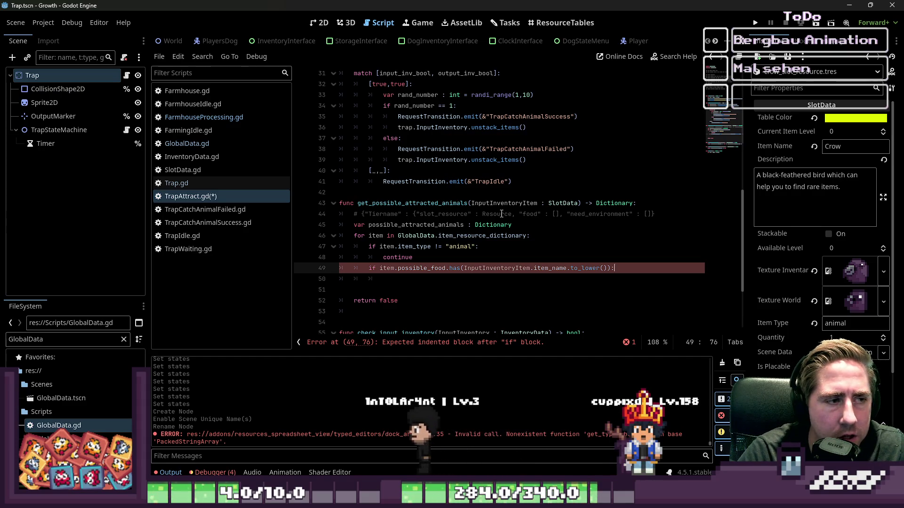
Start an item.needed_environment check on a new indented line under the food check.
key("Up")
key("Up")
key("Up")
key("End")
key("ctrl+Left")
key("ctrl+Left")
key("ctrl+Left")
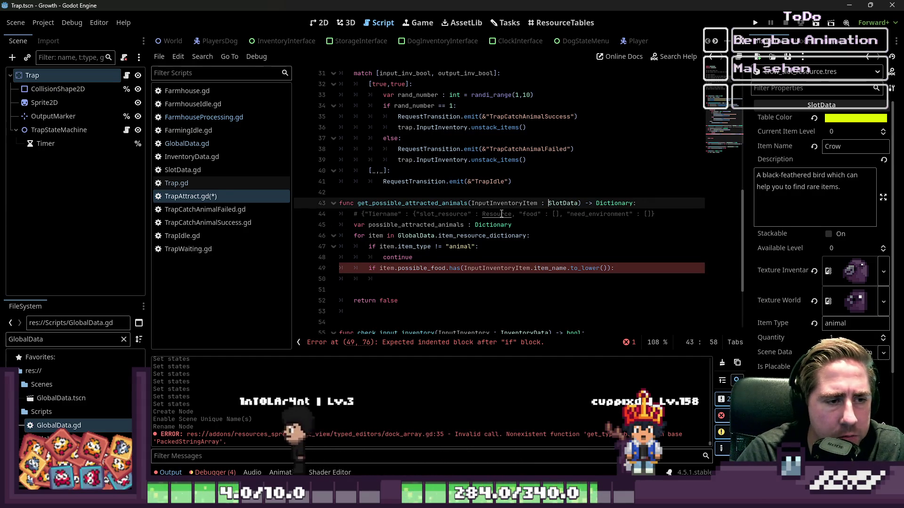
key("Down")
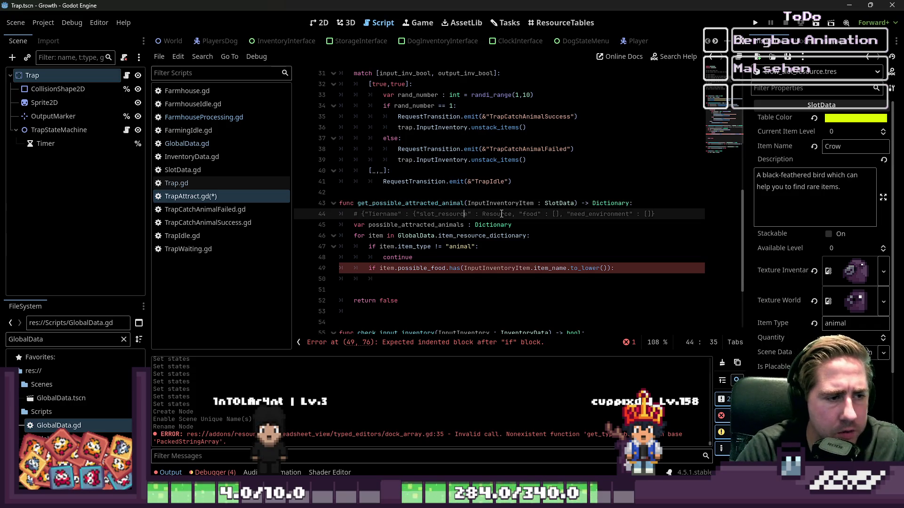
key("Down")
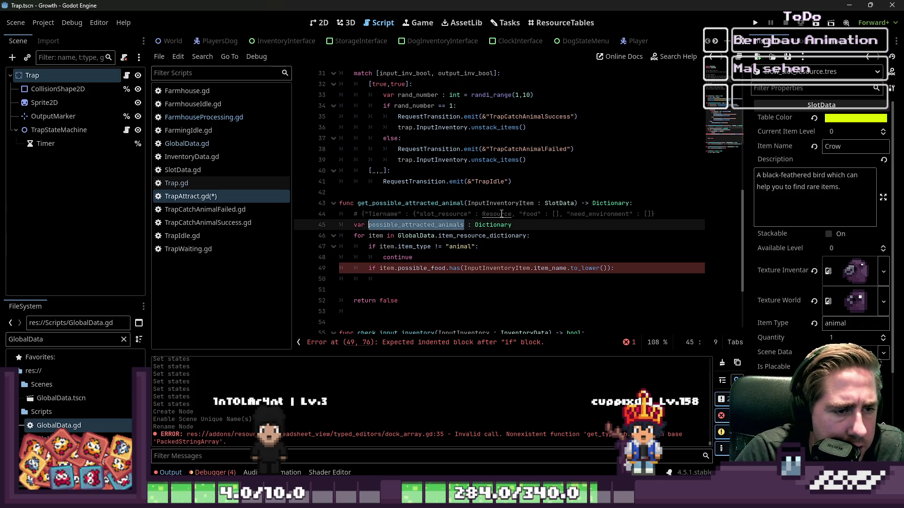
key("Down")
key("Down")
key("Down")
key("Tab")
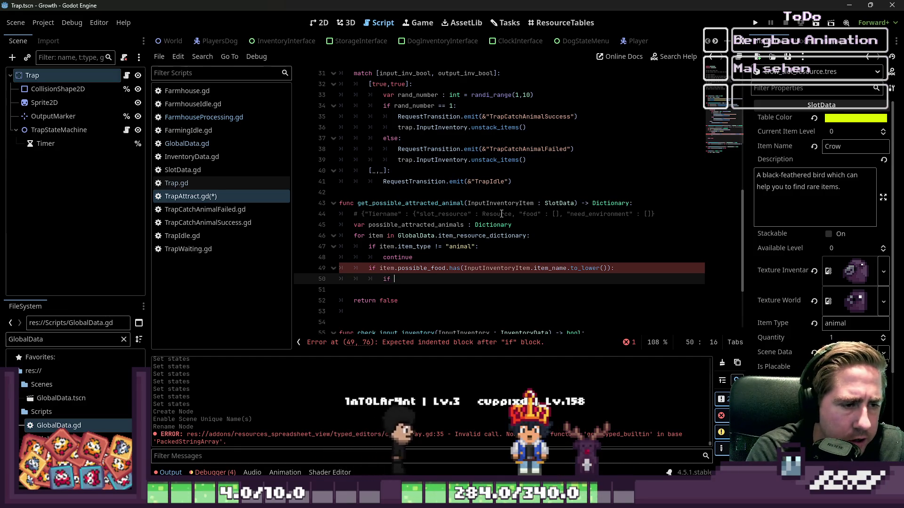
type("if item.p")
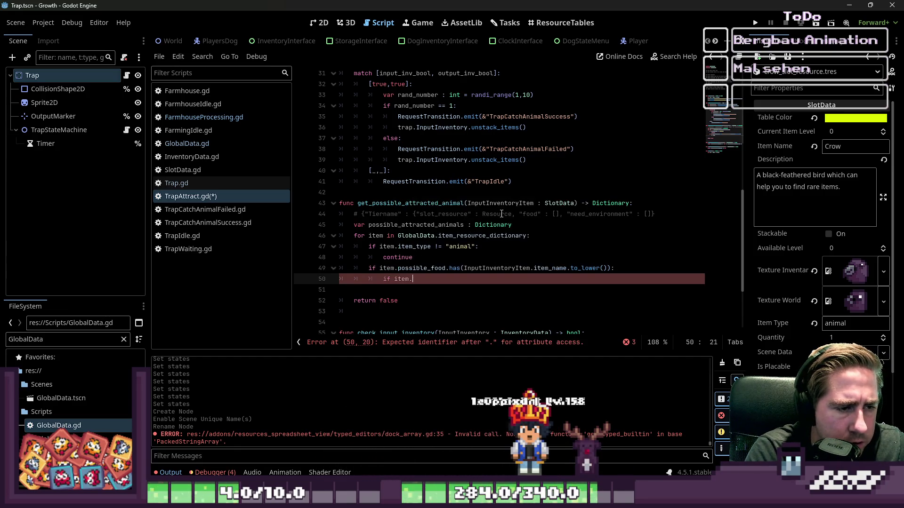
key("BackSpace")
type("nviro")
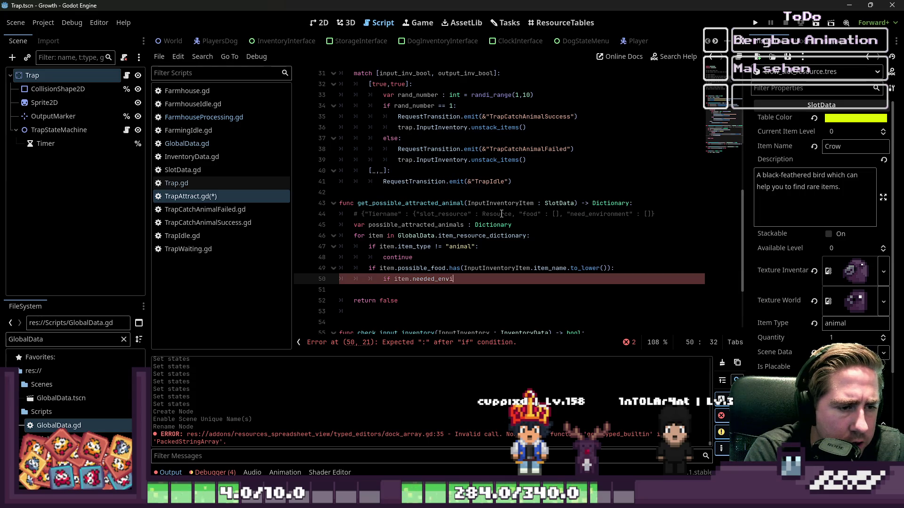
type("nment")
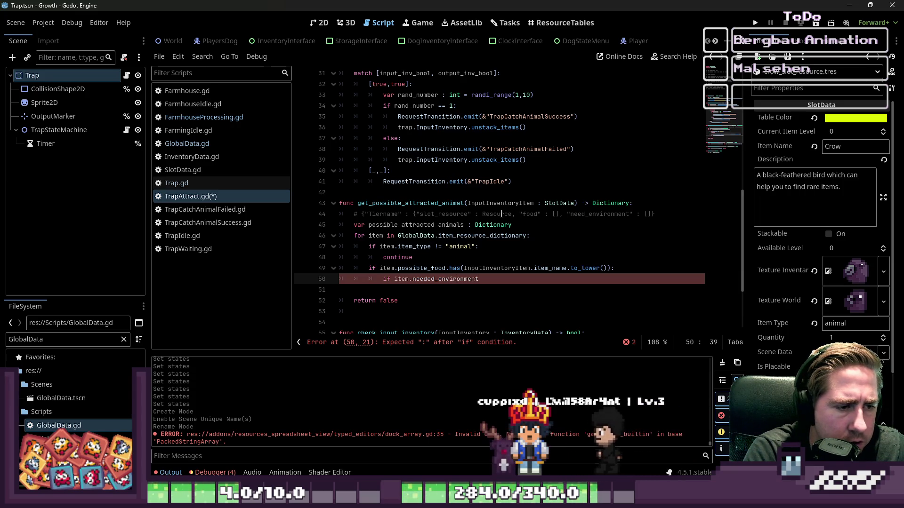
Join the environment check onto the possible_food line with 'and', continued on a second line.
key("Home")
key("ctrl+Right")
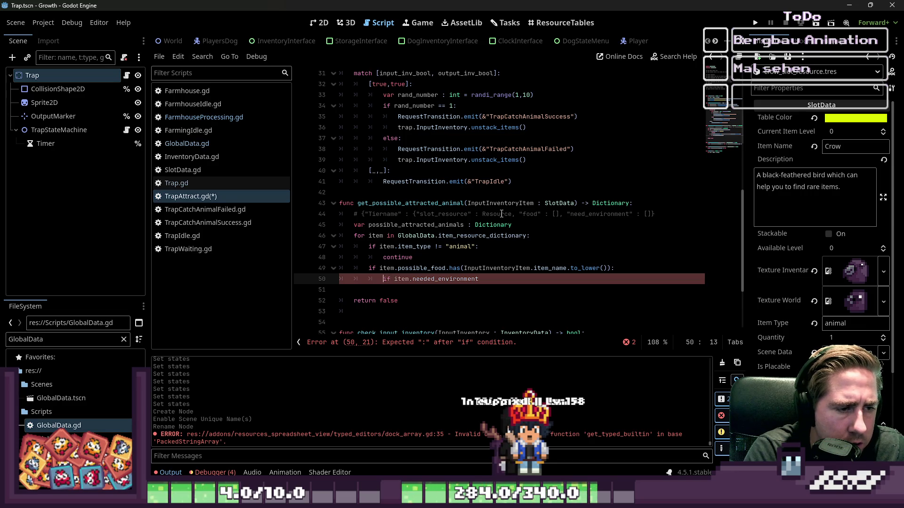
key("BackSpace")
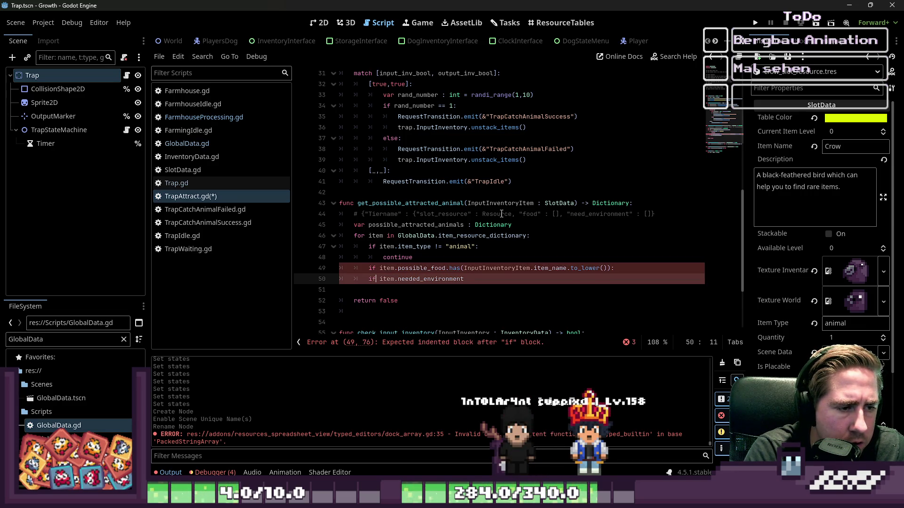
key("BackSpace")
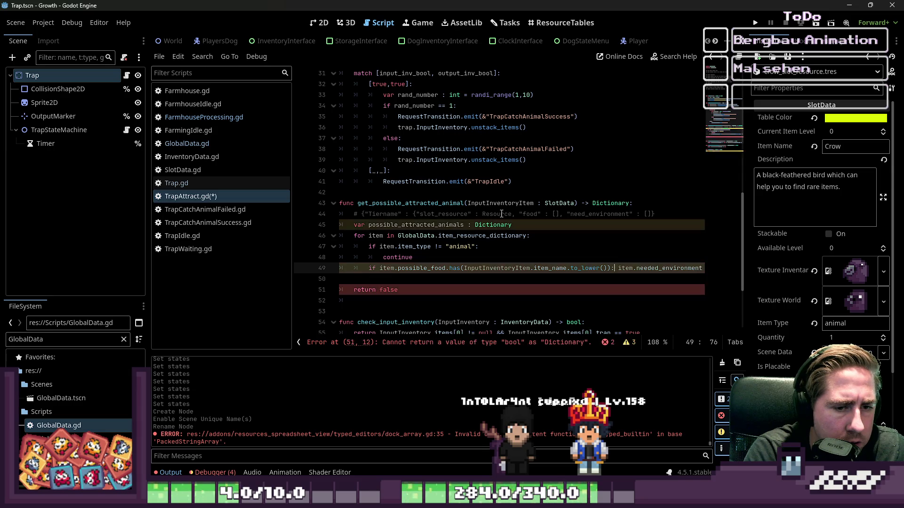
type("and")
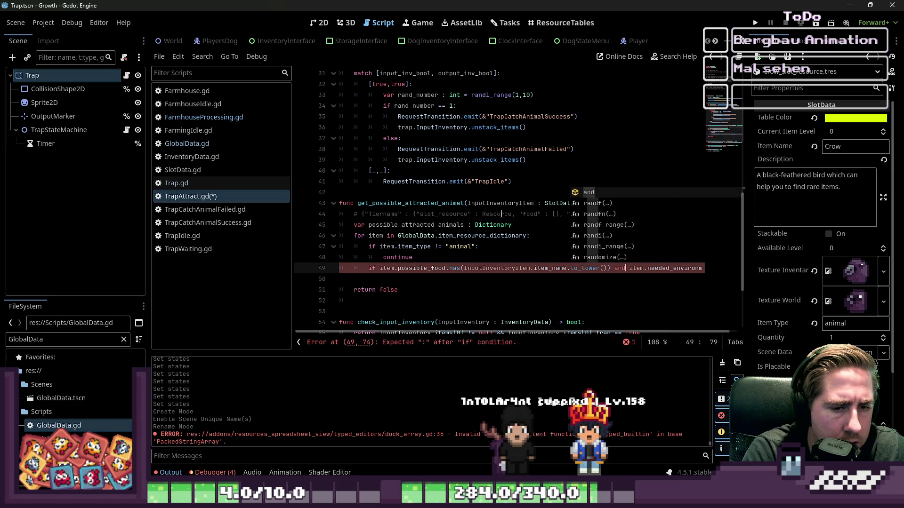
key("ctrl+Delete")
key("Return")
type("item.needed_environment")
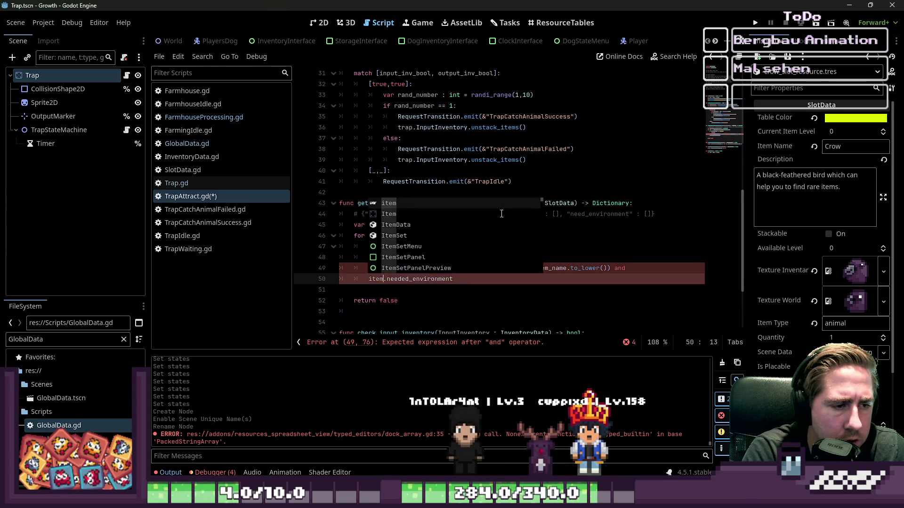
key("Up")
key("End")
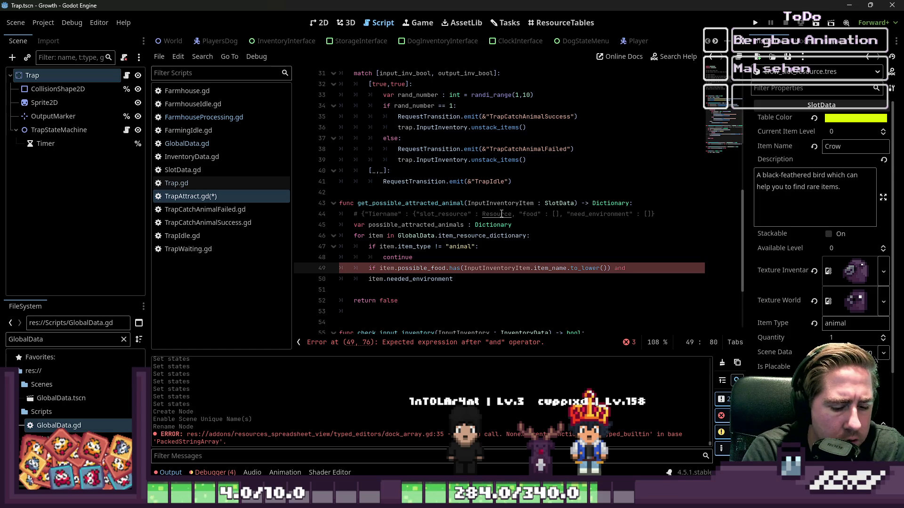
key("Down")
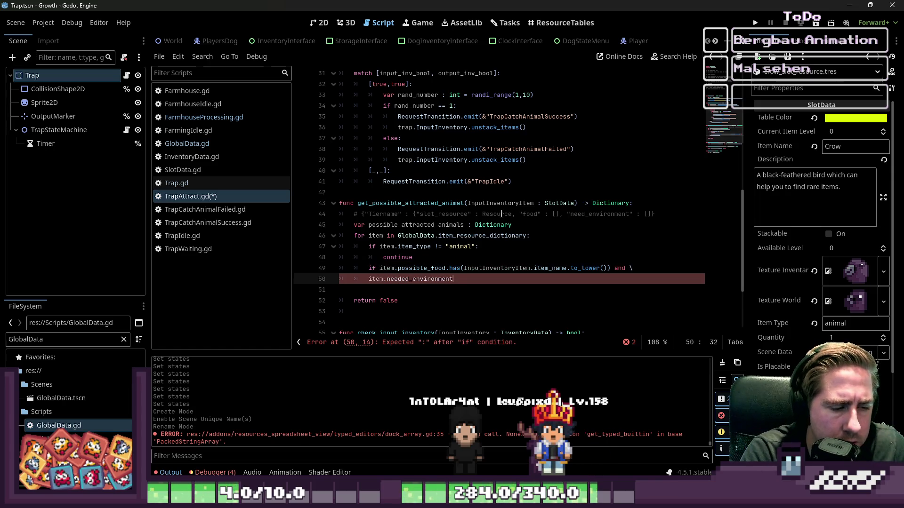
left_click(571, 27)
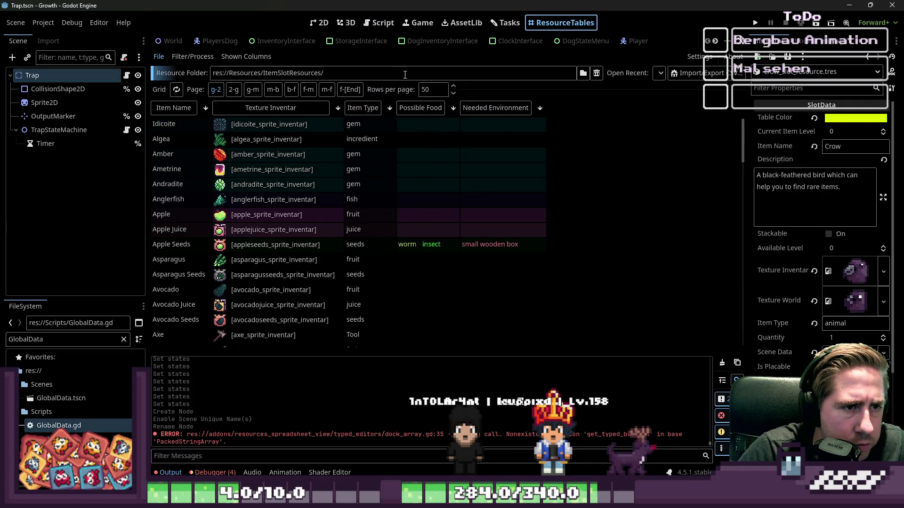
left_click(385, 26)
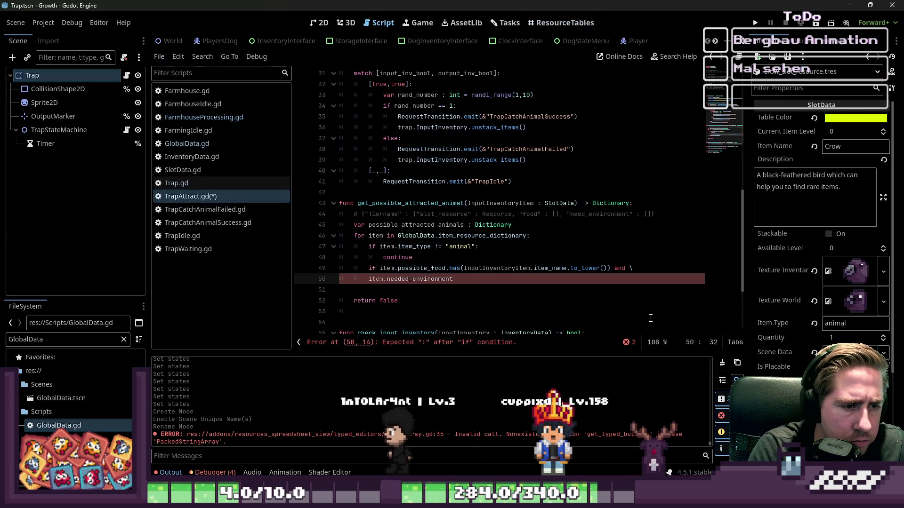
End the possible_food condition on line 49 with a colon and indent line 50 beneath it.
type(".has")
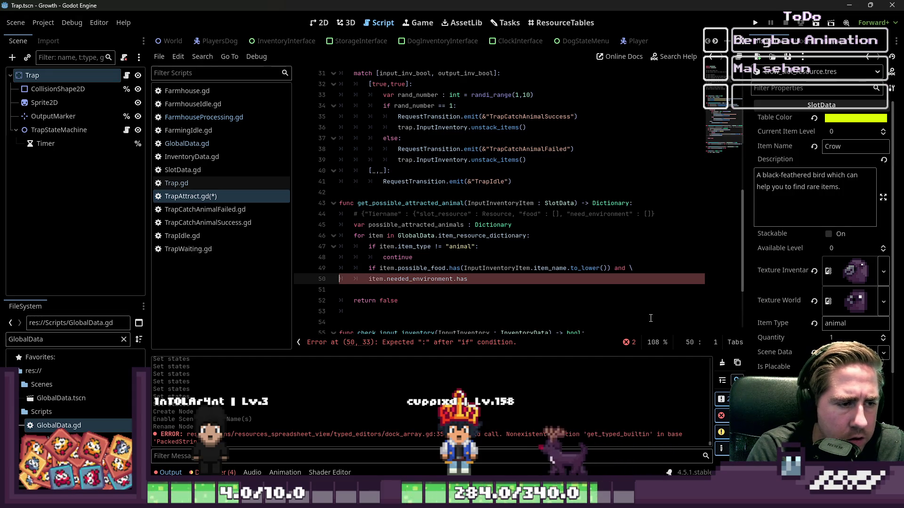
key("Up")
key("End")
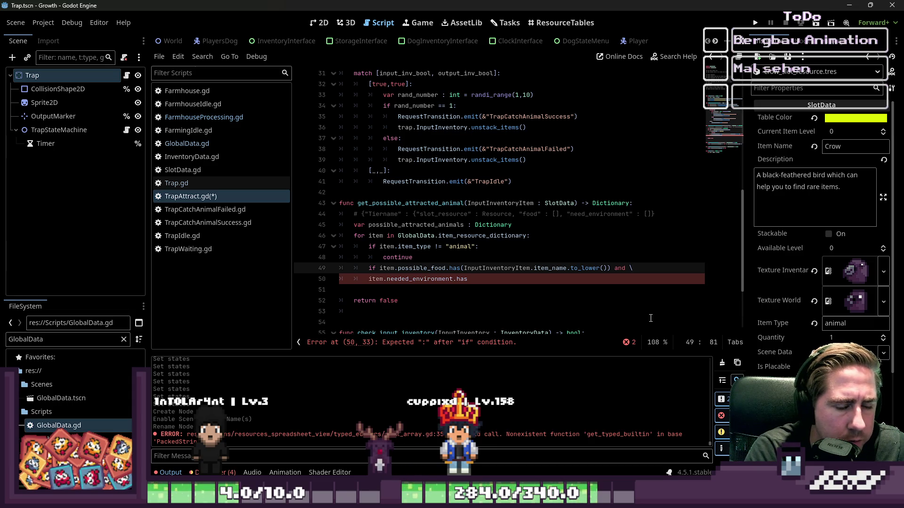
key("BackSpace")
key("BackSpace")
key("BackSpace")
type(":")
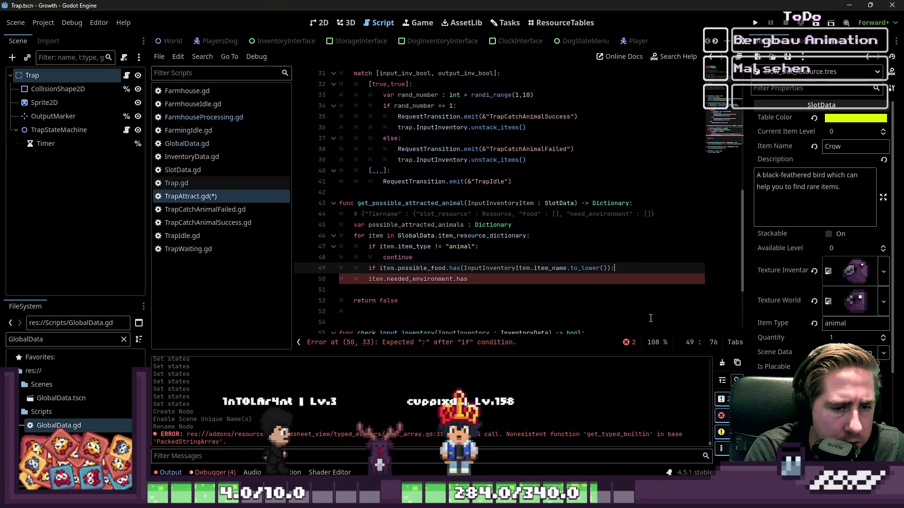
key("Down")
key("Home")
key("Tab")
key("End")
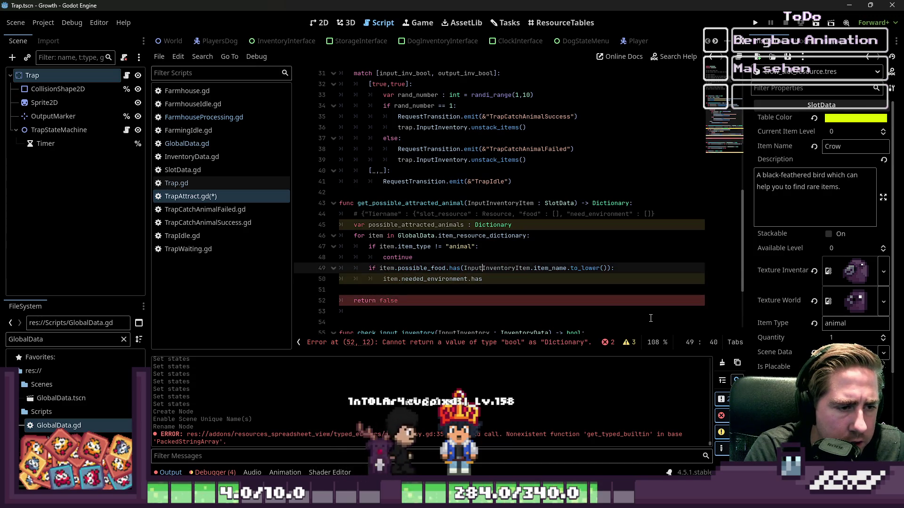
Write 'for needed_environment in item.needed_environment:' on line 50 and open its body.
key("Home")
type("for nee")
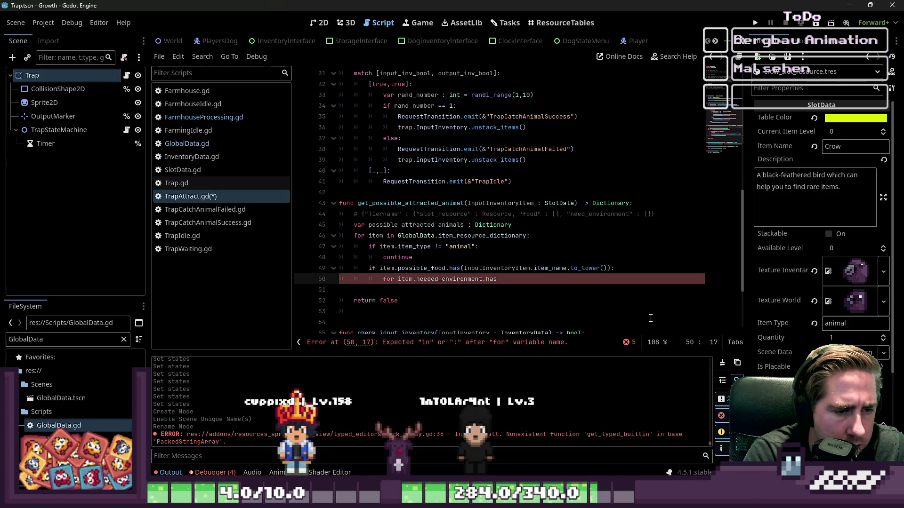
type("ded_enviro")
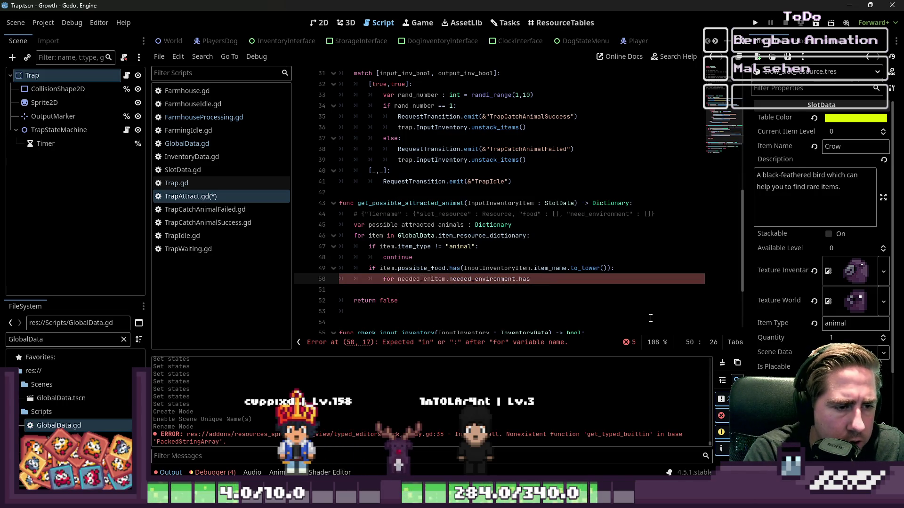
type("nment ")
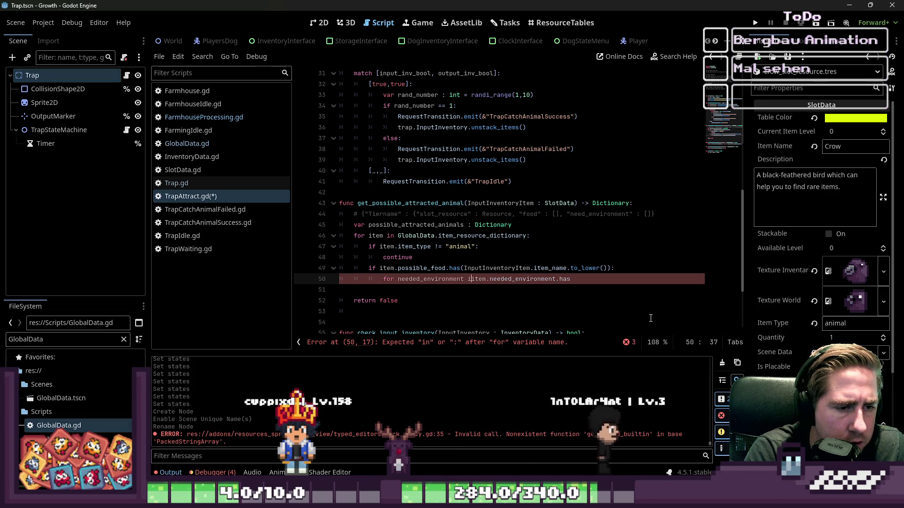
type("in")
key("End")
key("BackSpace")
key("BackSpace")
key("BackSpace")
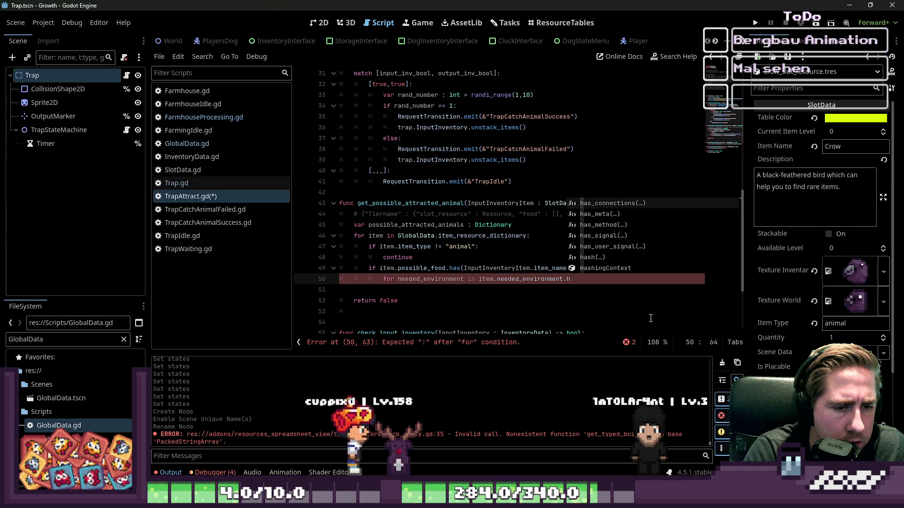
type(":")
key("Return")
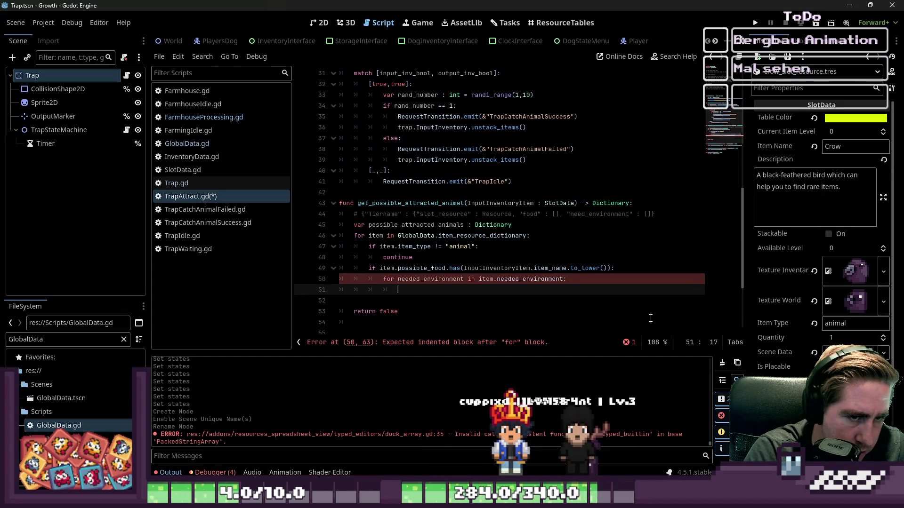
left_click(531, 28)
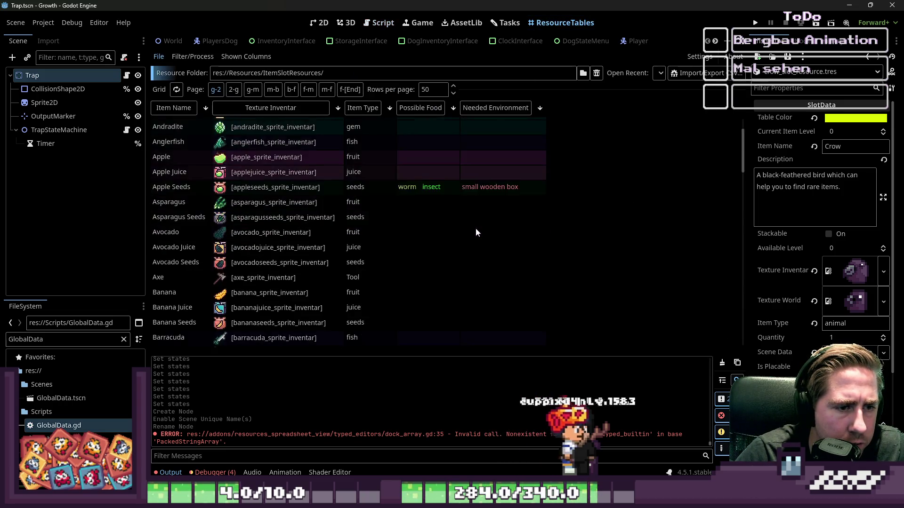
scroll(476, 228, "down", 10)
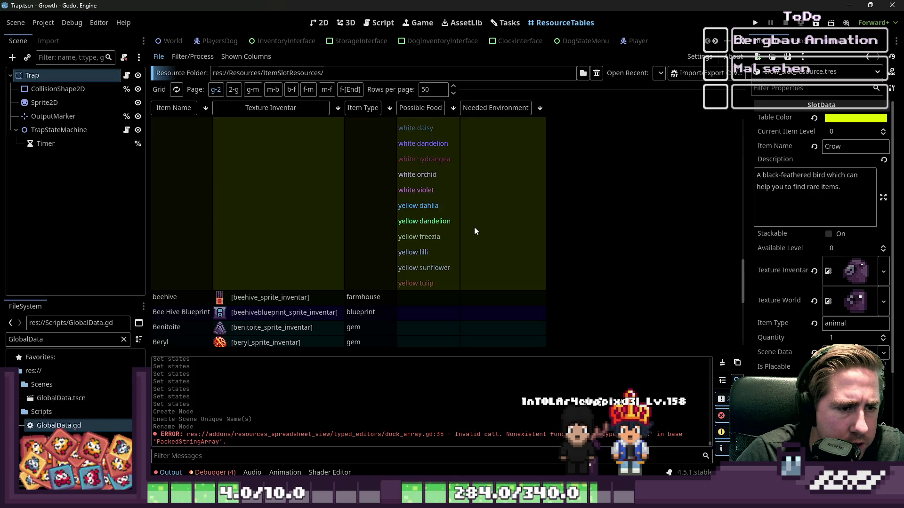
scroll(473, 226, "down", 2)
left_click(362, 109)
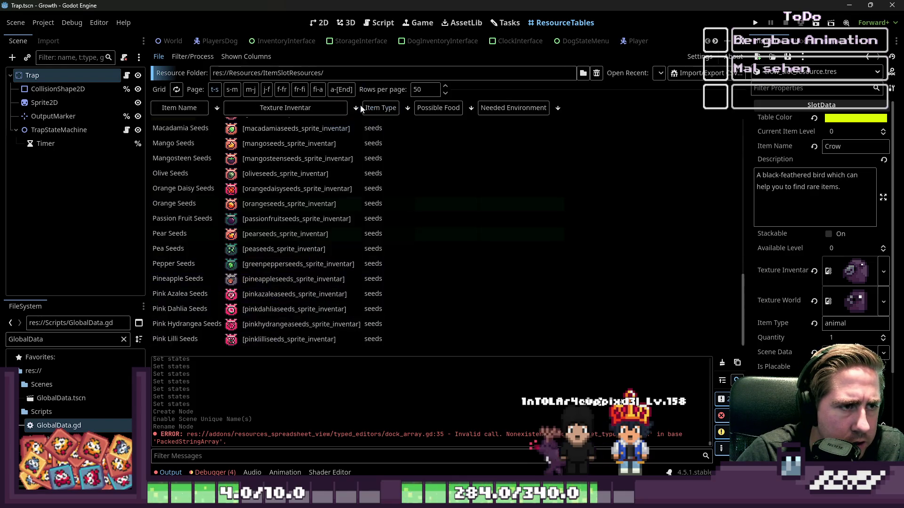
left_click(372, 108)
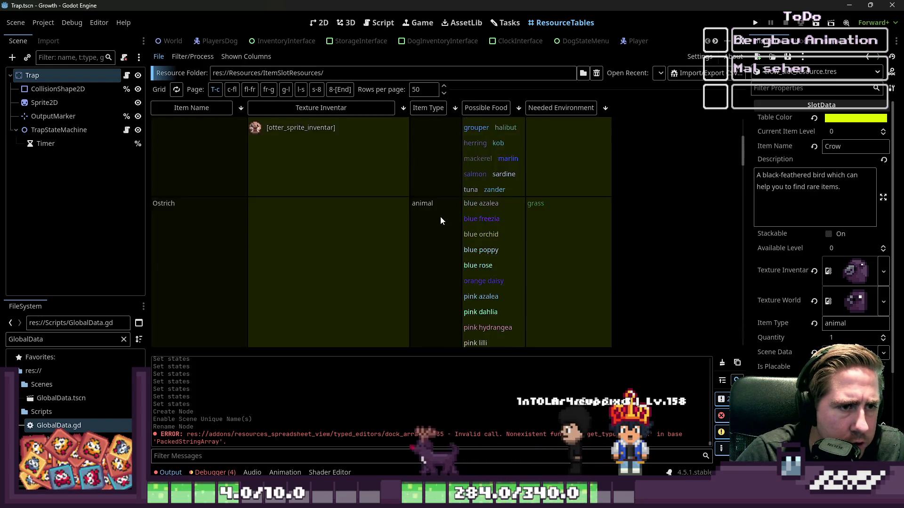
scroll(440, 215, "up", 3)
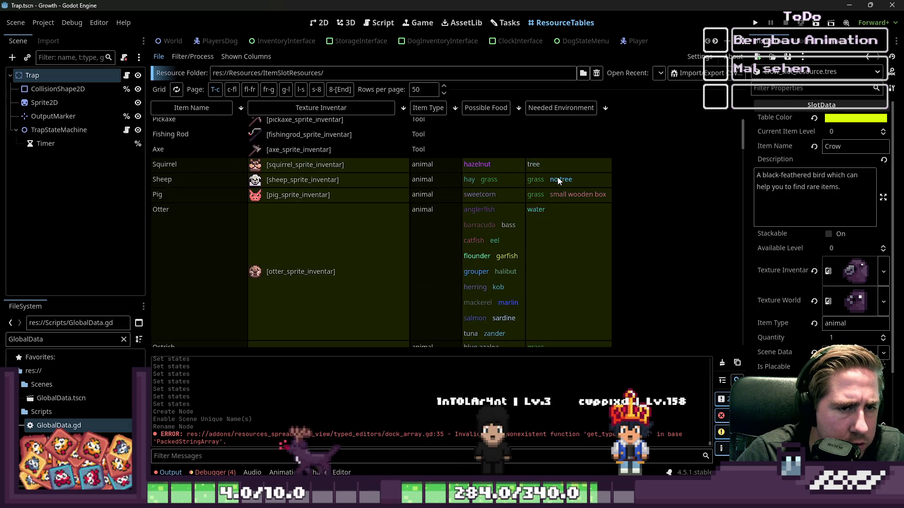
scroll(559, 180, "down", 5)
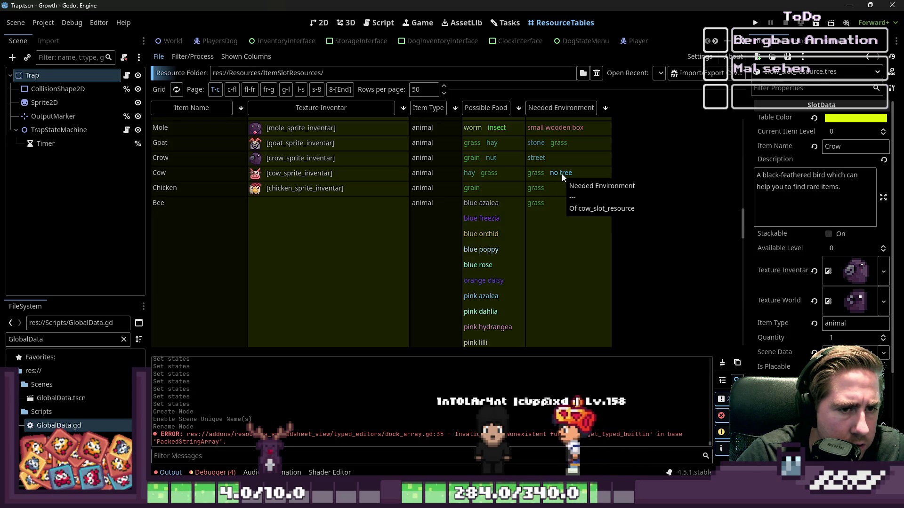
left_click(379, 22)
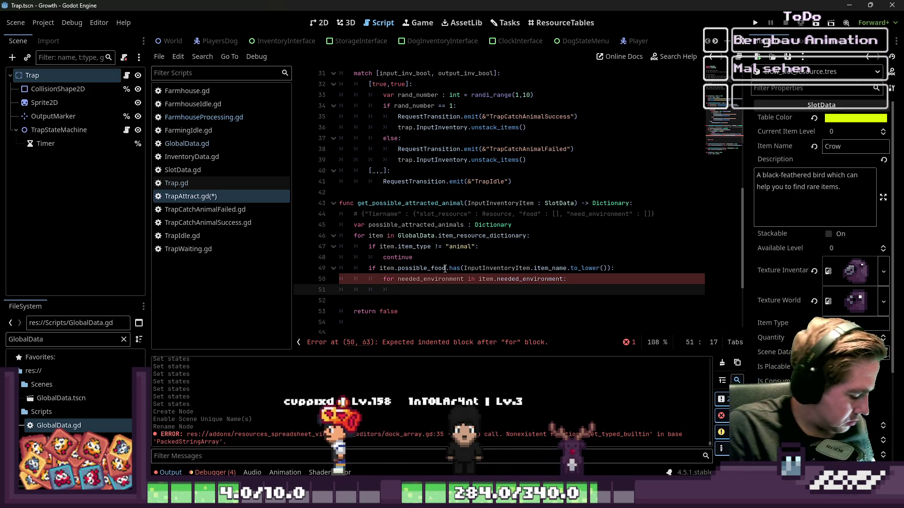
Review the trap variable in enter(), then place the cursor before the InputInventoryItem parameter.
key("Up")
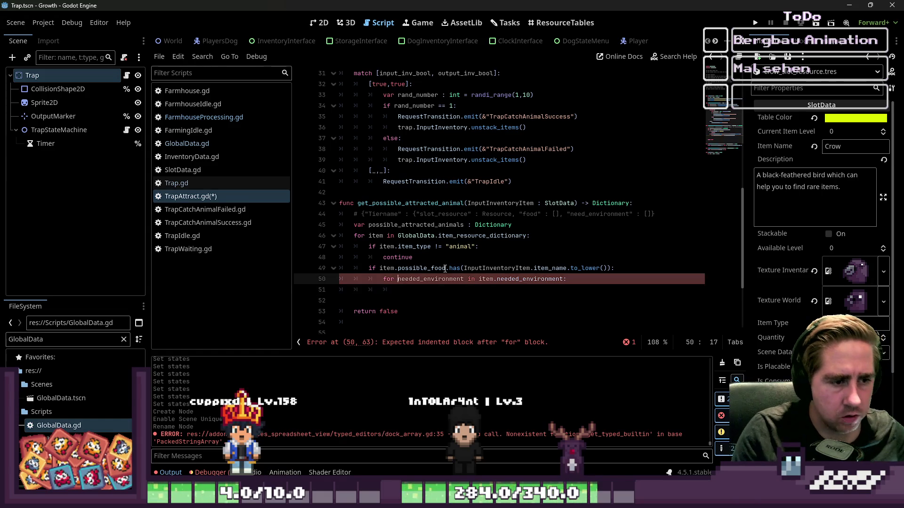
key("Down")
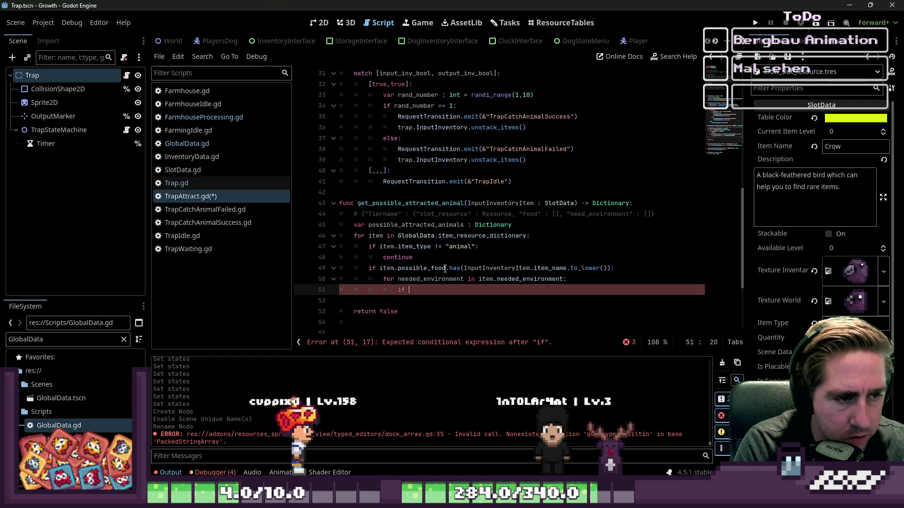
scroll(399, 174, "up", 6)
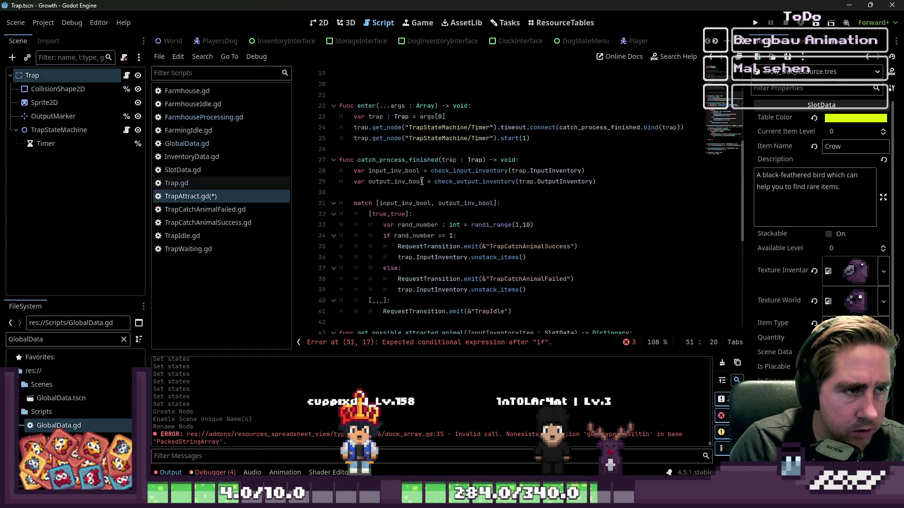
left_click(399, 173)
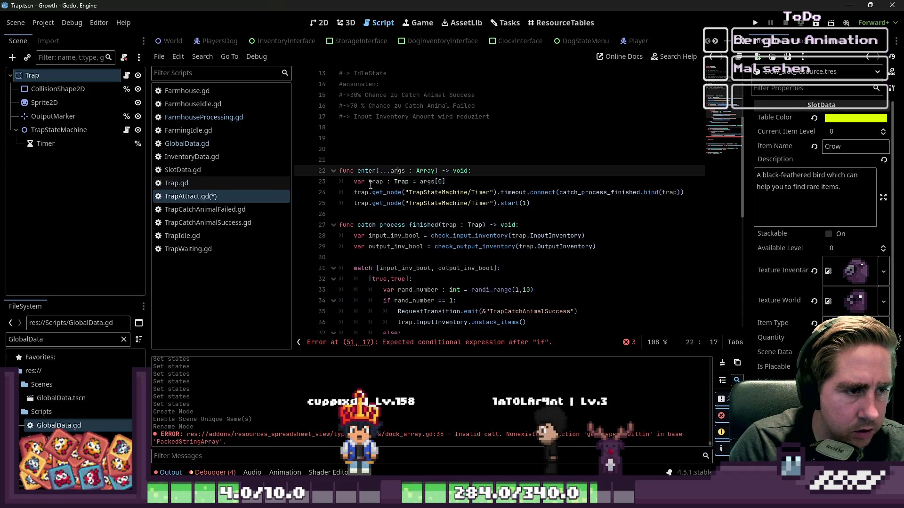
left_click(371, 183)
scroll(473, 211, "down", 7)
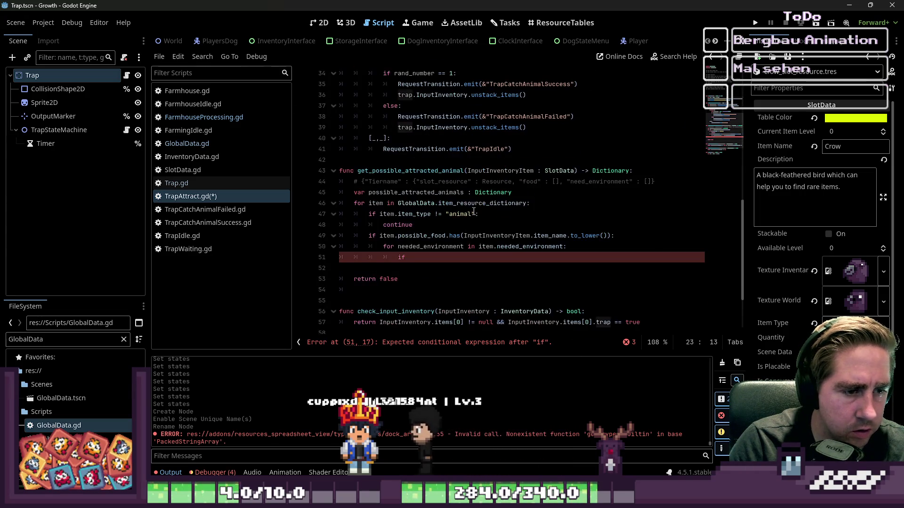
left_click(469, 170)
Fix the trap : Trap parameter and write the condition trap.surrounded_objects.has(needed_environment) on line 51.
type("trap : Trap")
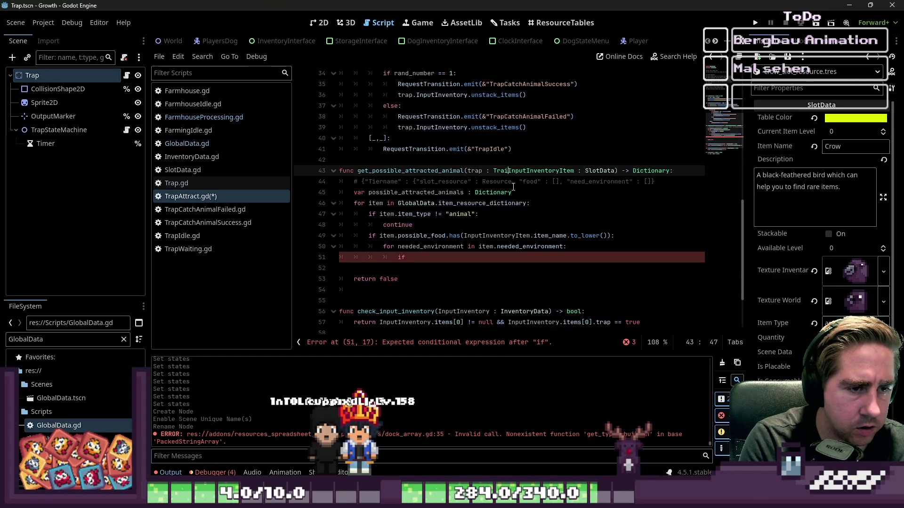
key("BackSpace")
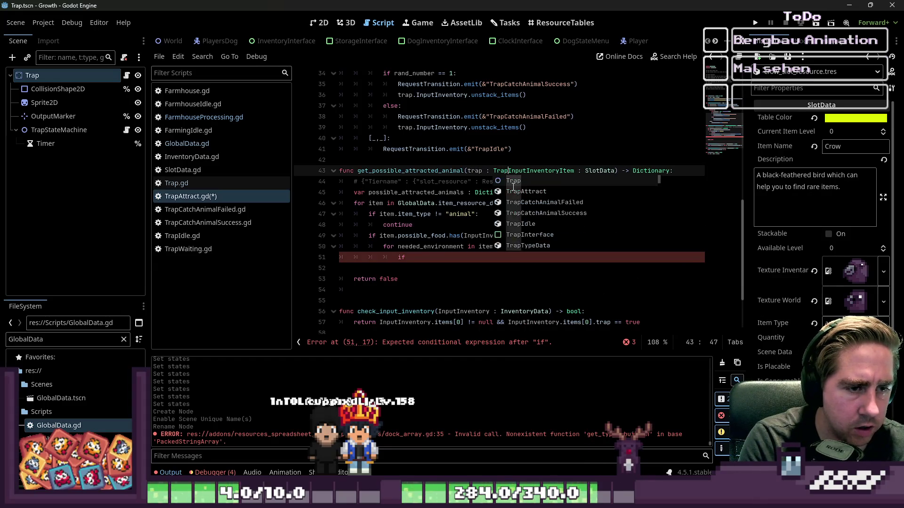
type("p,")
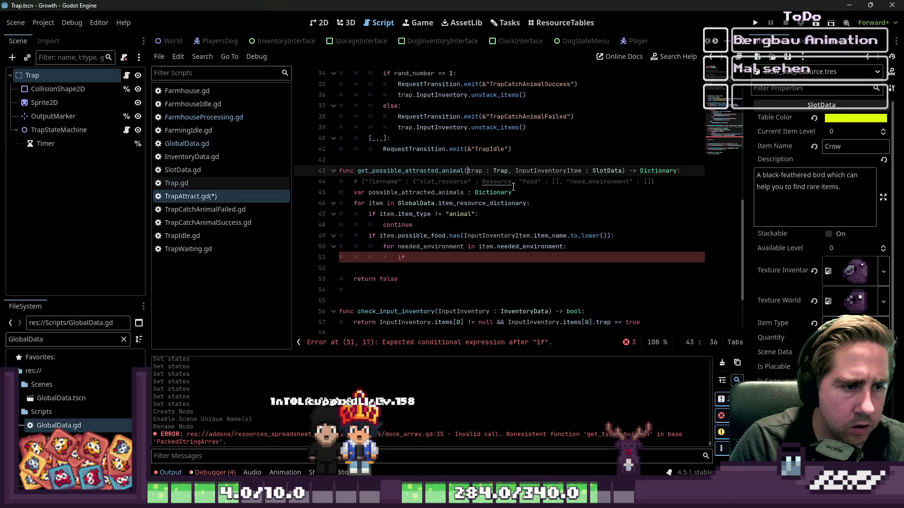
key("Down")
key("Down")
key("Down")
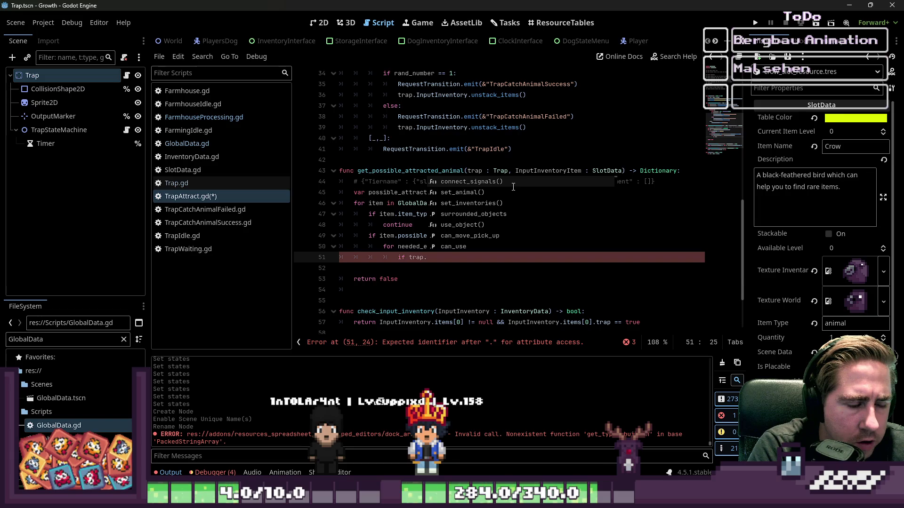
type("surro")
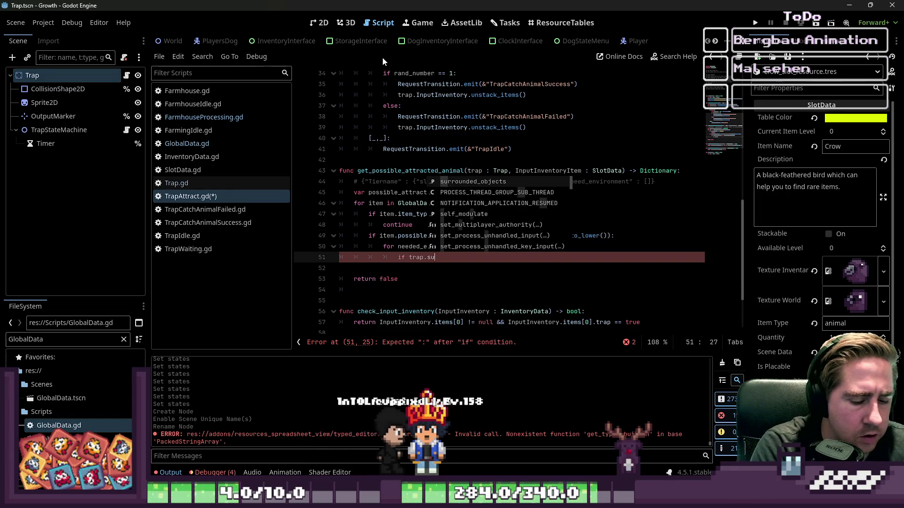
key("Return")
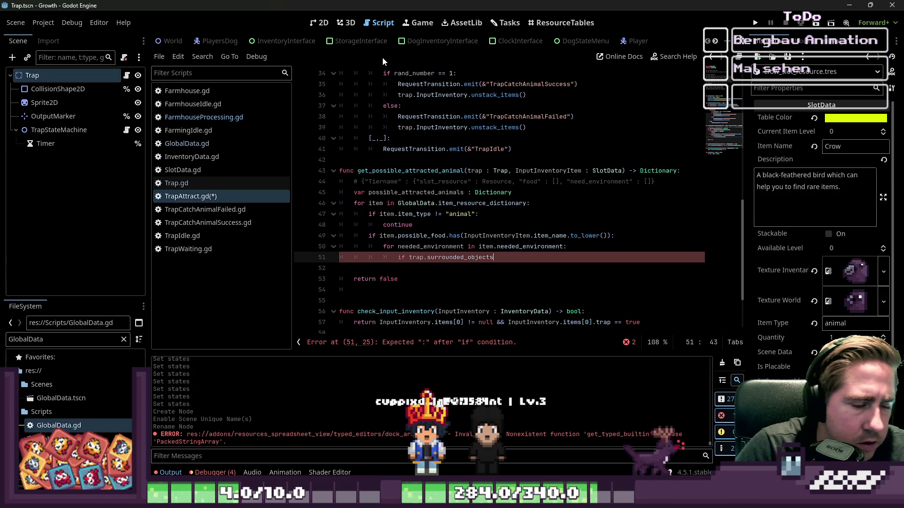
type(".")
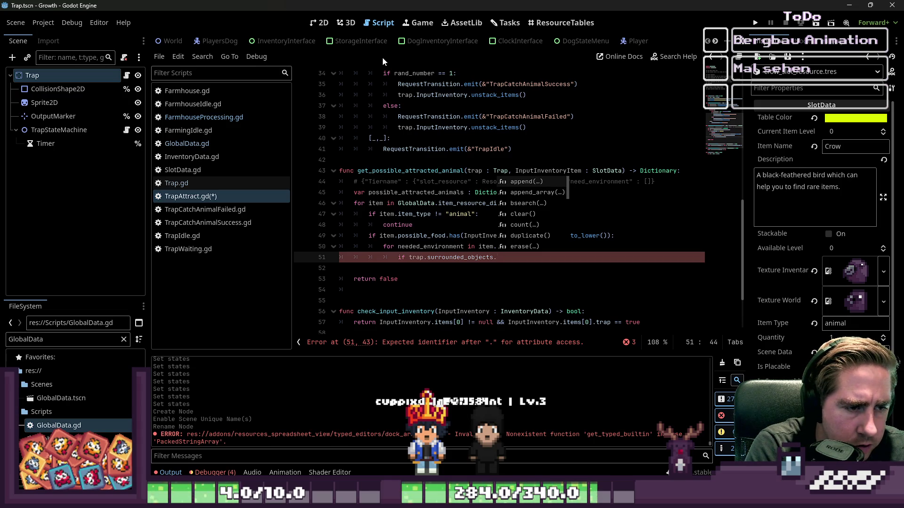
type("has")
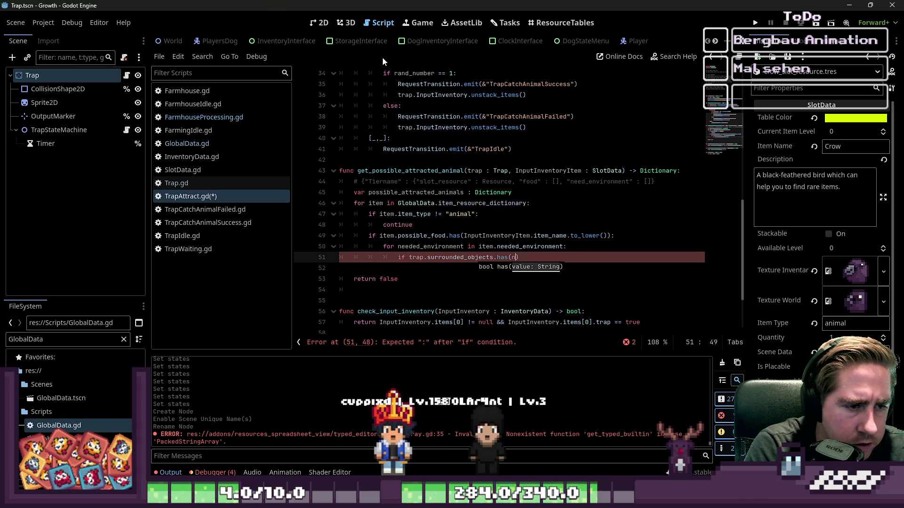
type("(need")
key("Return")
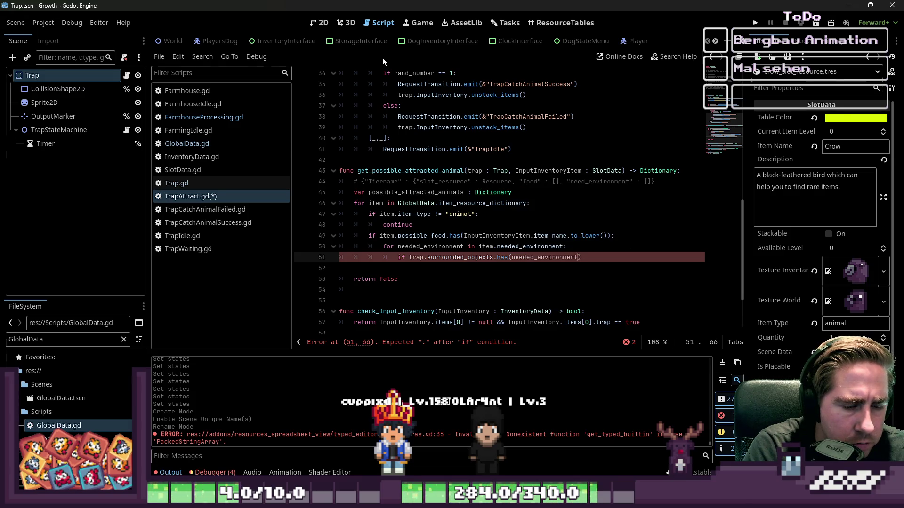
key("Return")
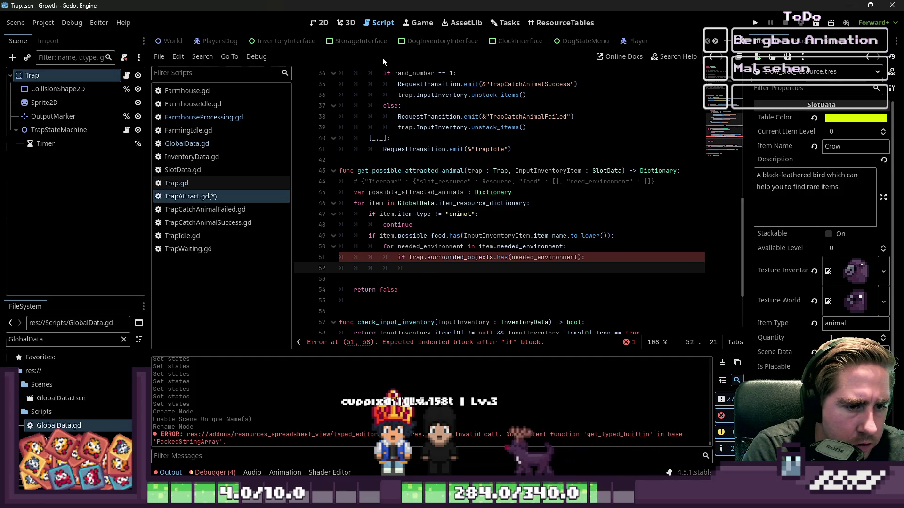
Negate the environment condition with 'not' and make its body 'continue'.
key("Up")
type("not")
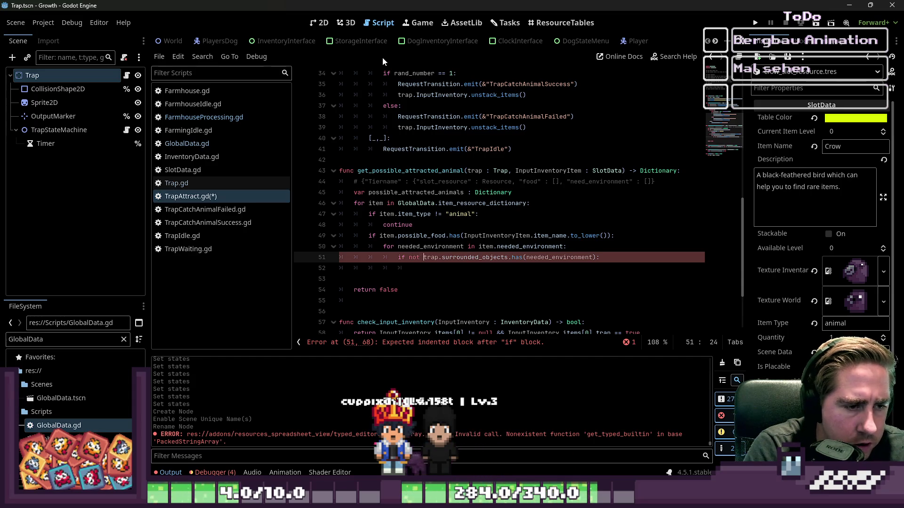
key("Down")
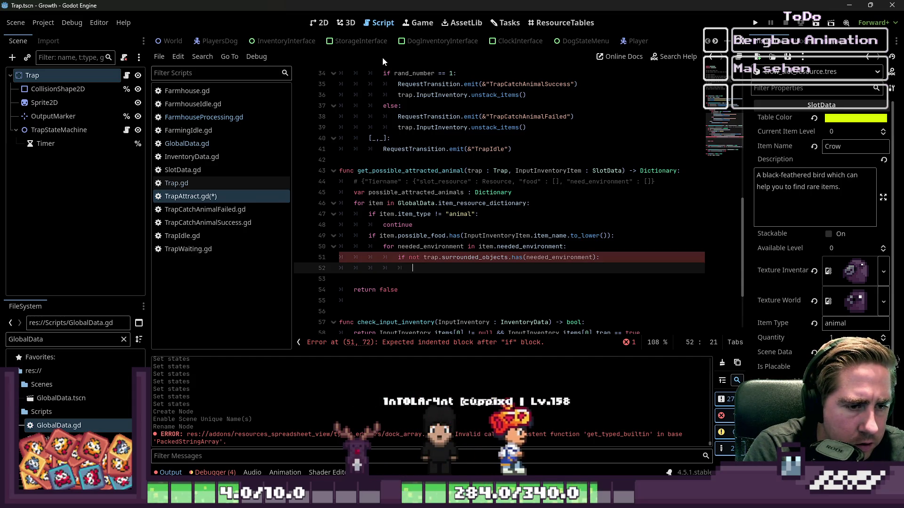
type("continue")
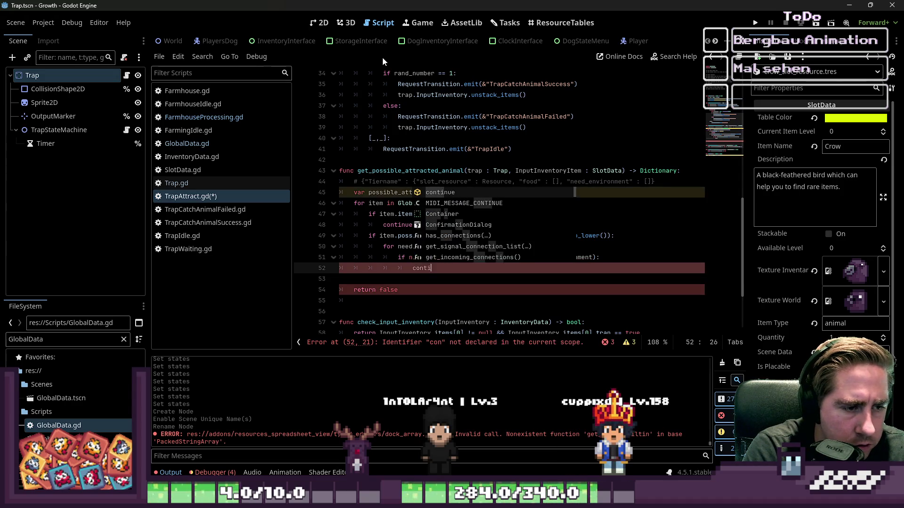
Insert a blank line above the for loop on line 50.
key("Down")
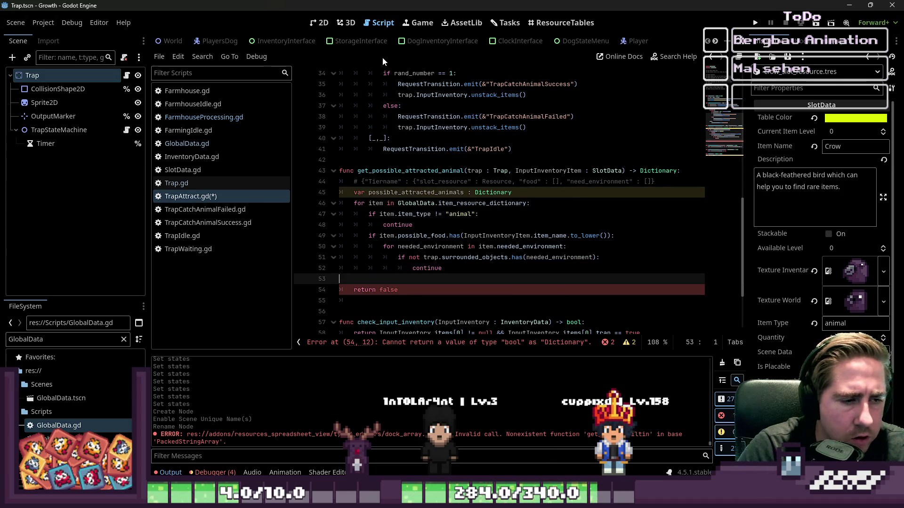
key("Up")
key("Up")
key("Up")
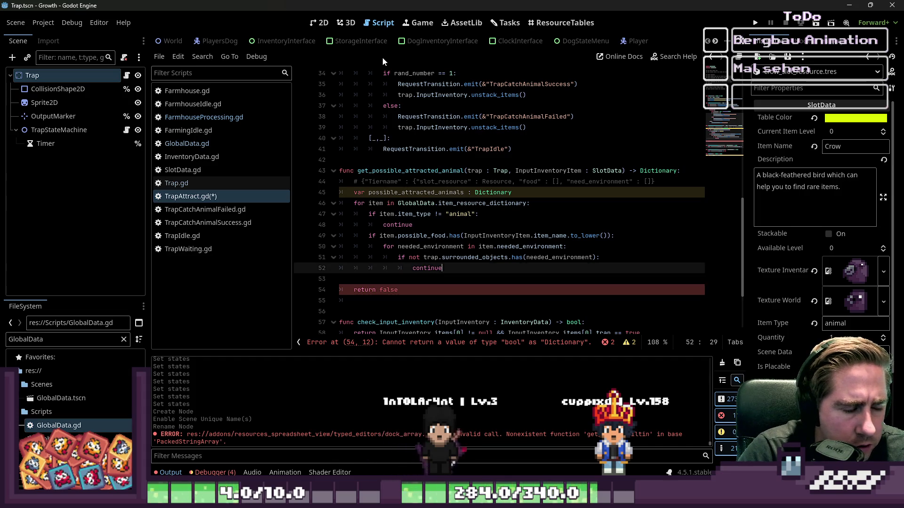
key("Up")
key("Up")
key("Down")
key("Down")
key("Home")
key("Up")
key("Down")
key("Home")
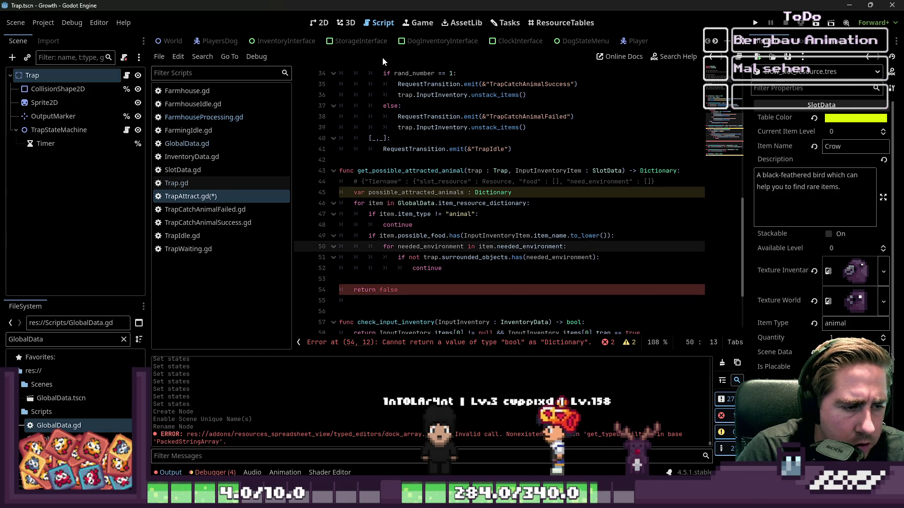
key("Left")
key("Return")
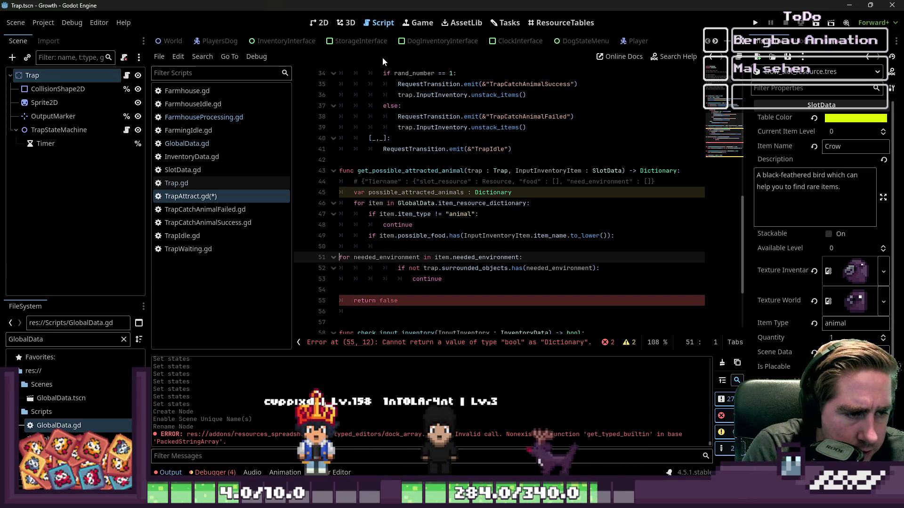
Undo the stray blank line and open a new indented line above the food check.
key("ctrl+z")
key("Up")
key("Left")
key("Return")
key("Return")
key("Up")
key("Up")
key("Down")
key("Up")
key("Return")
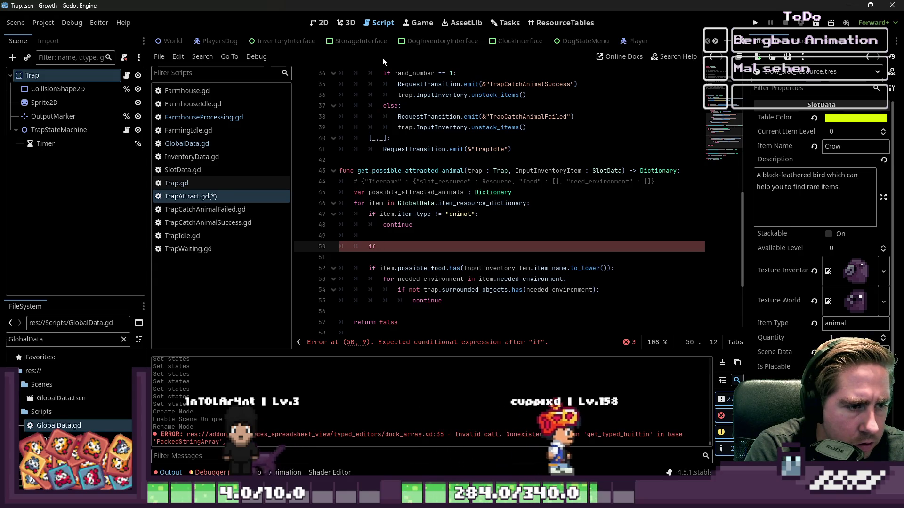
Write 'if check_food_and_environment():' with a 'pass' body, then select the call.
type("possible")
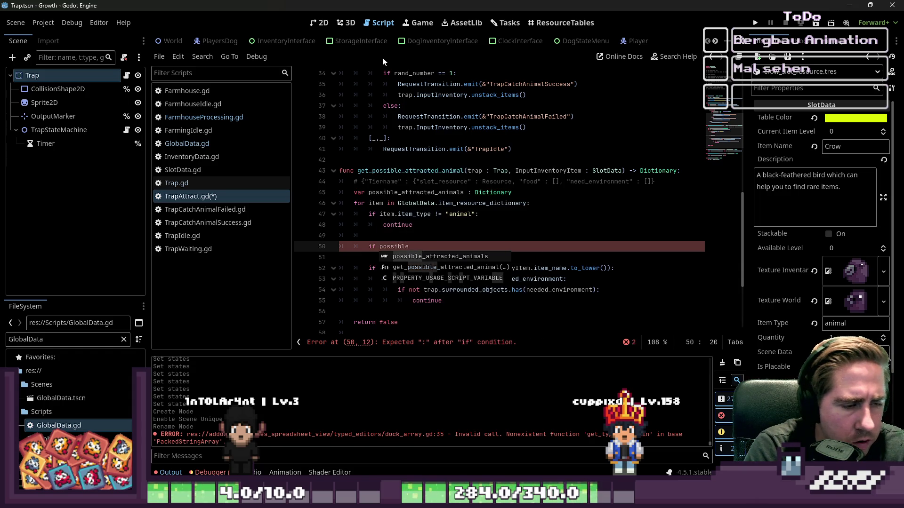
type("_food_")
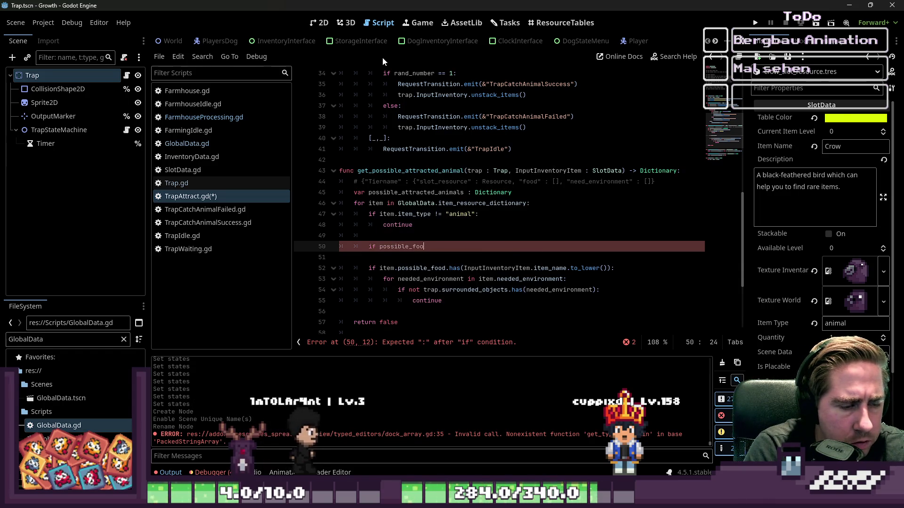
key("BackSpace")
key("BackSpace")
key("BackSpace")
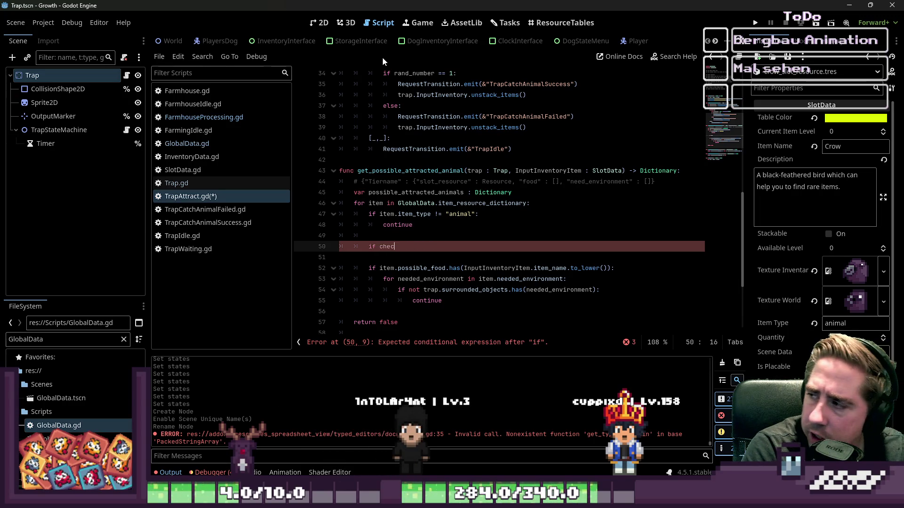
type("ck_possible")
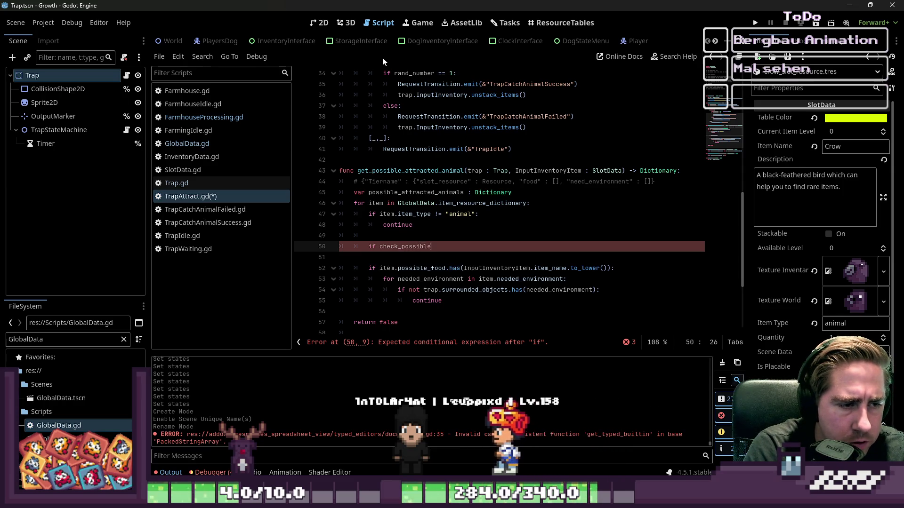
key("BackSpace")
key("BackSpace")
key("BackSpace")
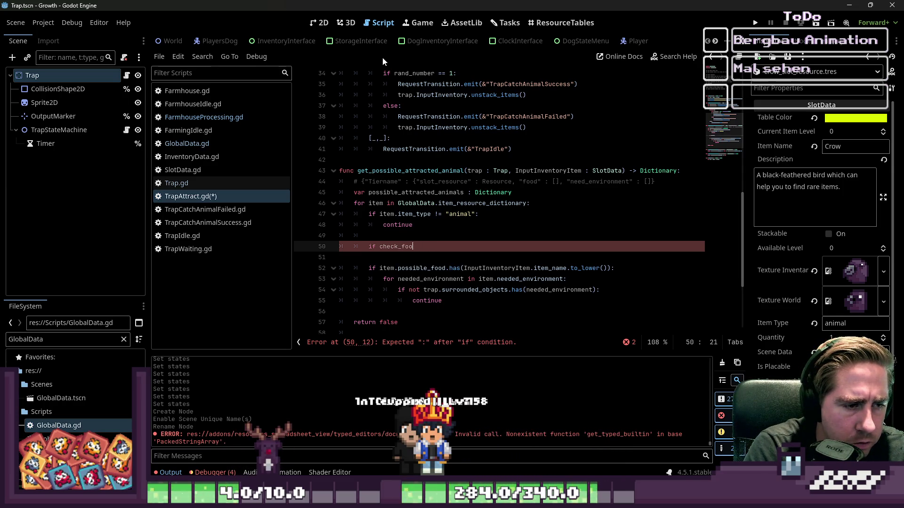
type("nd_envb")
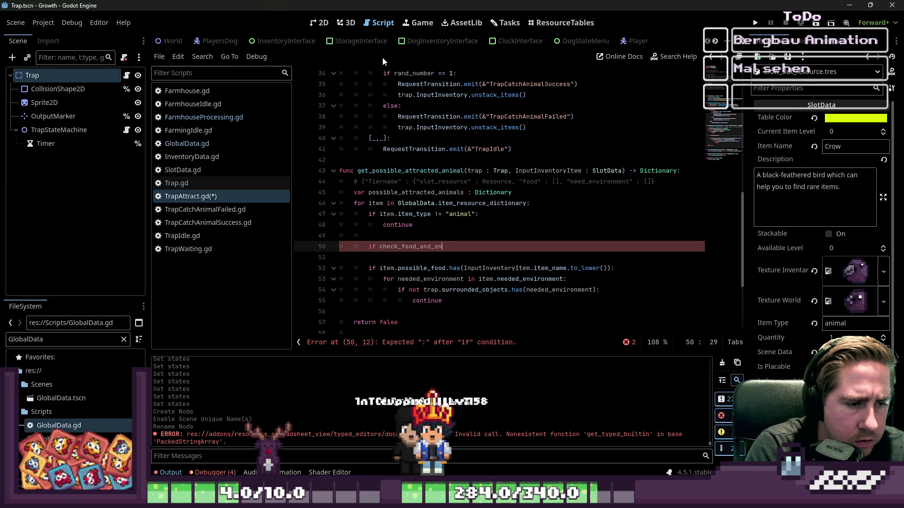
key("BackSpace")
type("ri")
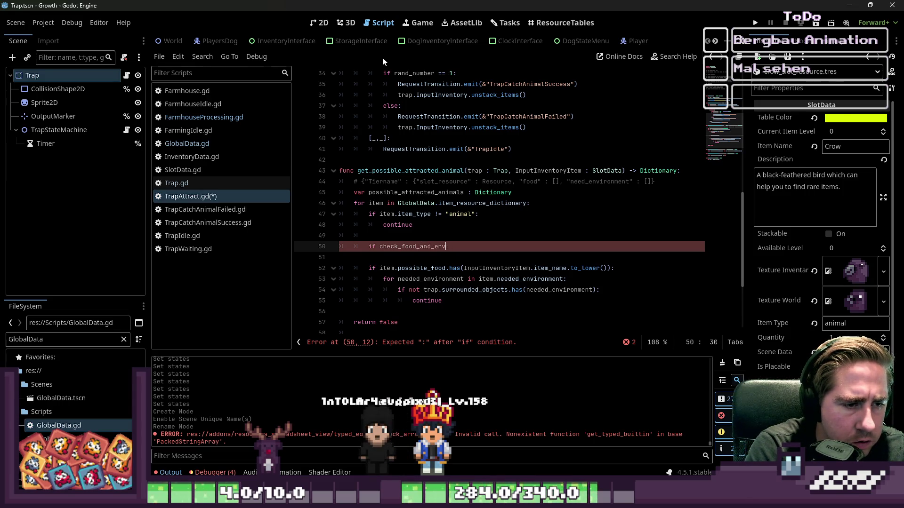
type("ment(")
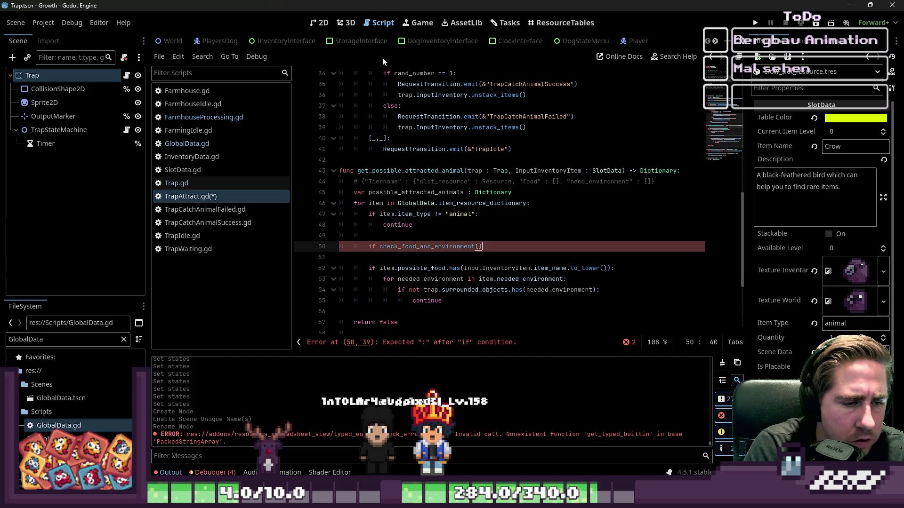
key("Return")
type("pass")
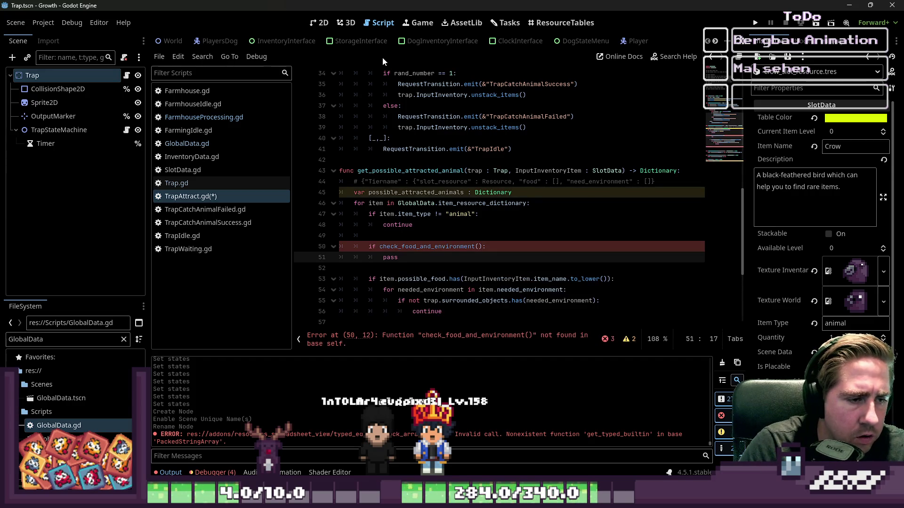
key("Up")
key("ctrl+Left")
key("shift+End")
key("ctrl+c")
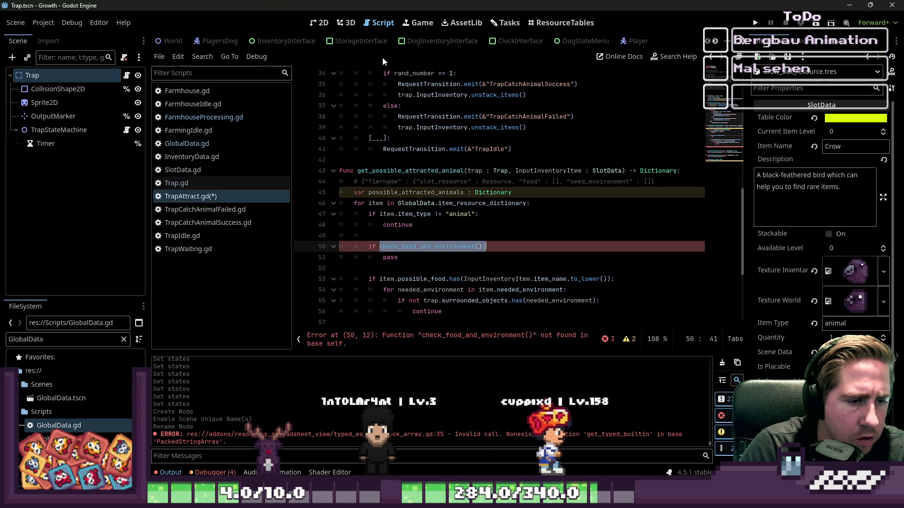
Declare a new 'func check_food_and_environment():' below the loop.
key("Down")
key("Down")
key("Tab")
key("Tab")
key("Tab")
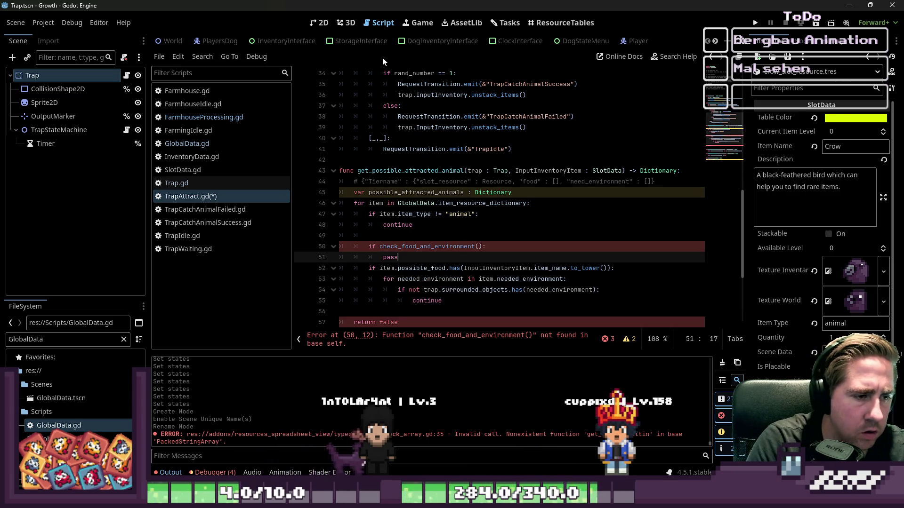
key("Return")
key("Return")
key("BackSpace")
type("func check_food_and_environment():")
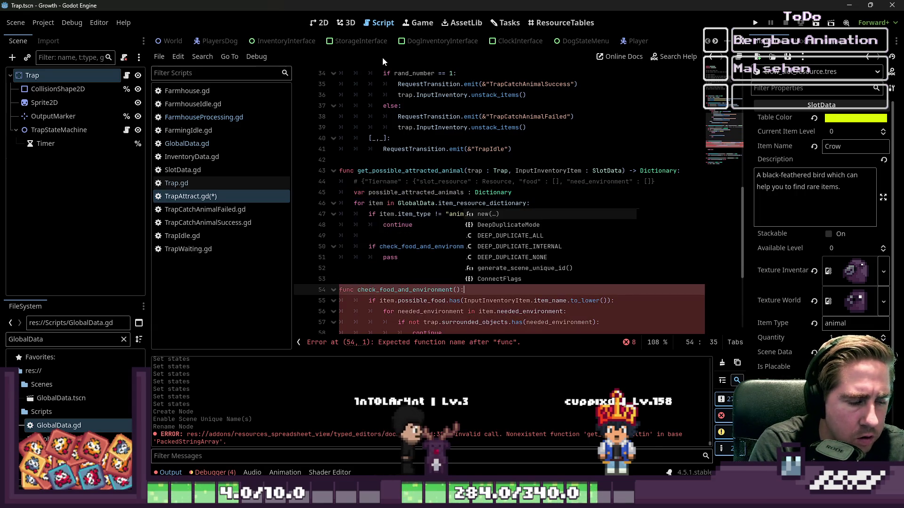
key("ctrl+v")
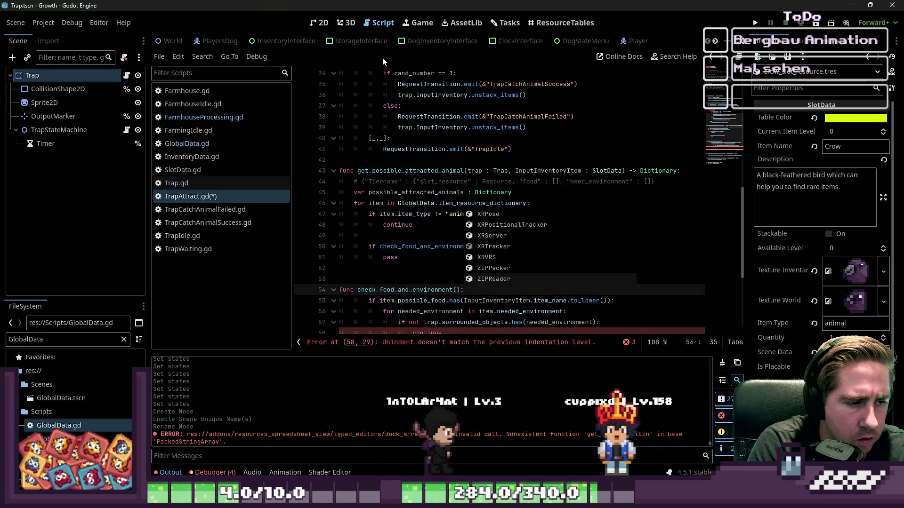
Delete the leftover 'return false' line from the moved code.
key("Down")
key("Down")
key("Down")
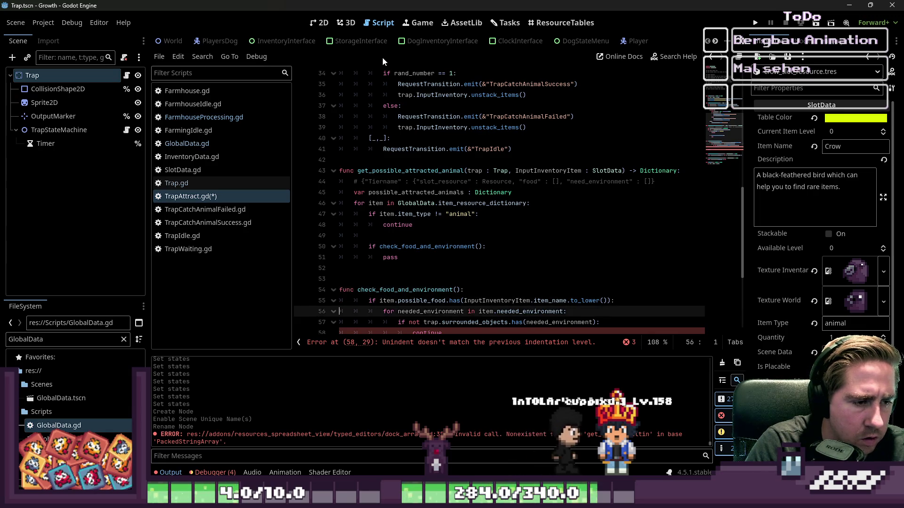
key("Up")
key("Up")
key("Down")
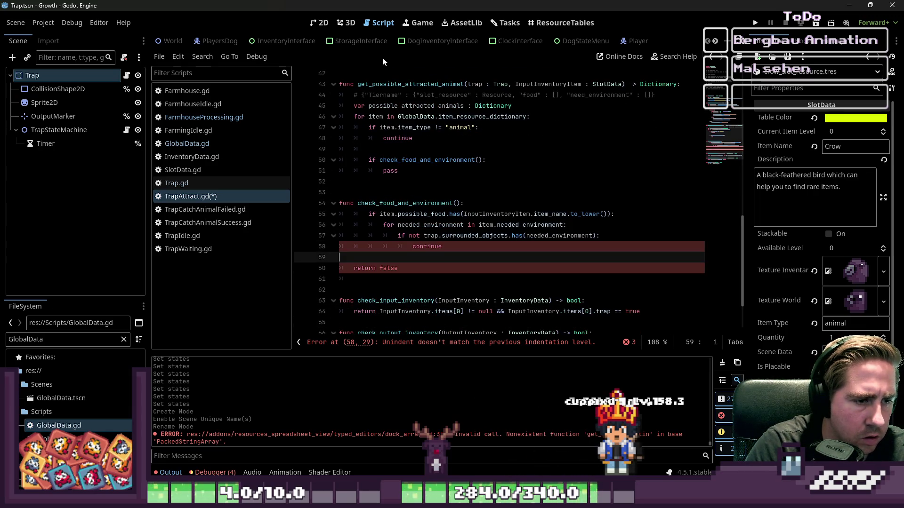
key("Down")
key("shift+Down")
key("shift+Down")
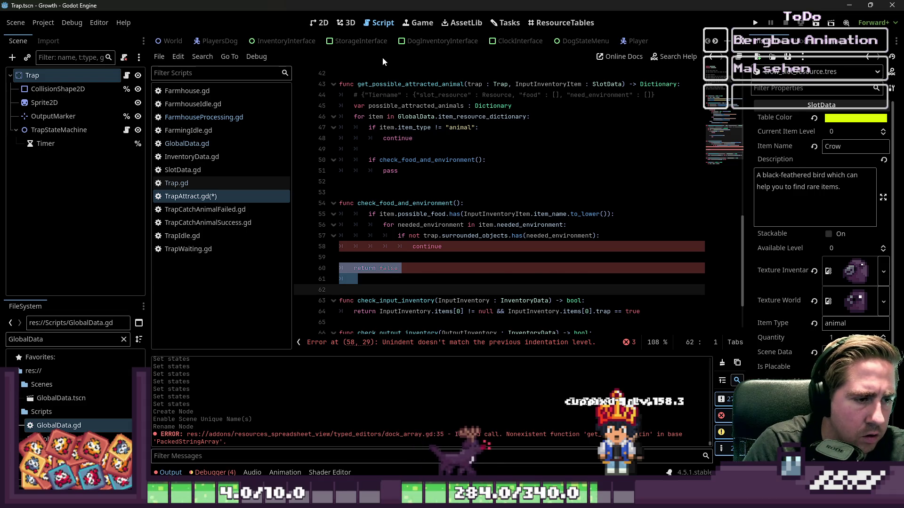
key("Delete")
key("Up")
key("Up")
key("Up")
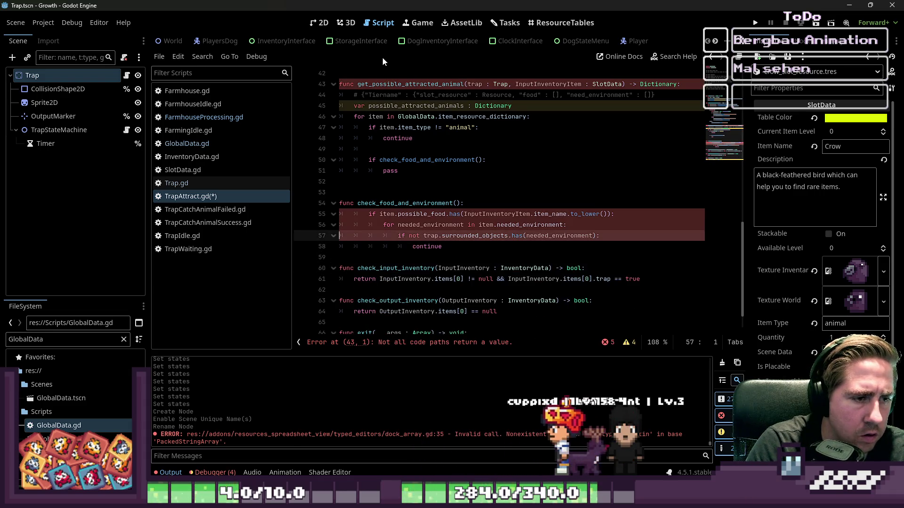
Dedent the moved food and environment checks on lines 55–58 into the new function.
key("Up")
key("Up")
key("shift+Down")
key("shift+Down")
key("shift+Down")
key("shift+End")
key("shift+Tab")
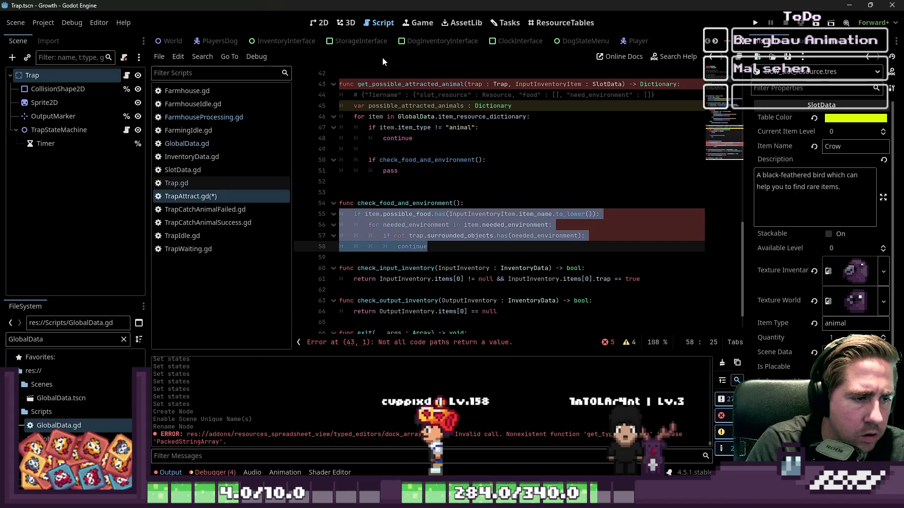
key("Up")
key("Up")
key("Up")
key("ctrl+Right")
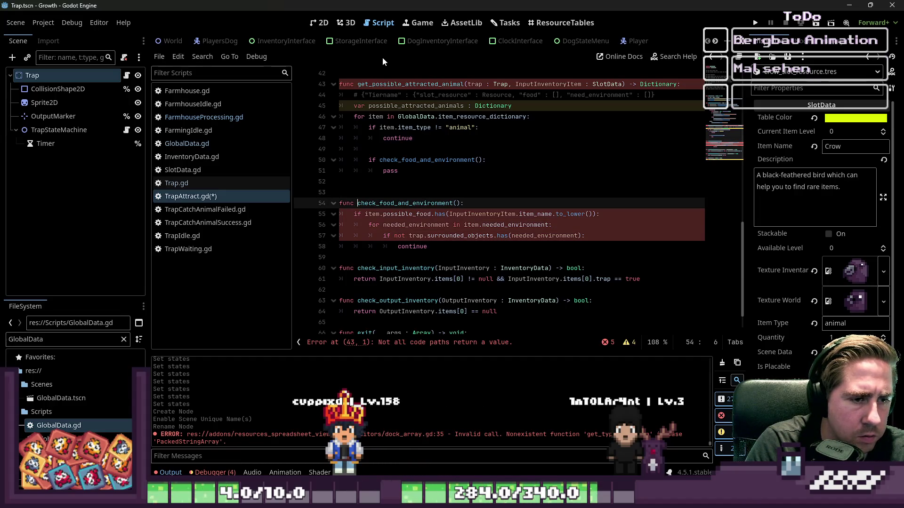
key("ctrl+Left")
key("ctrl+Left")
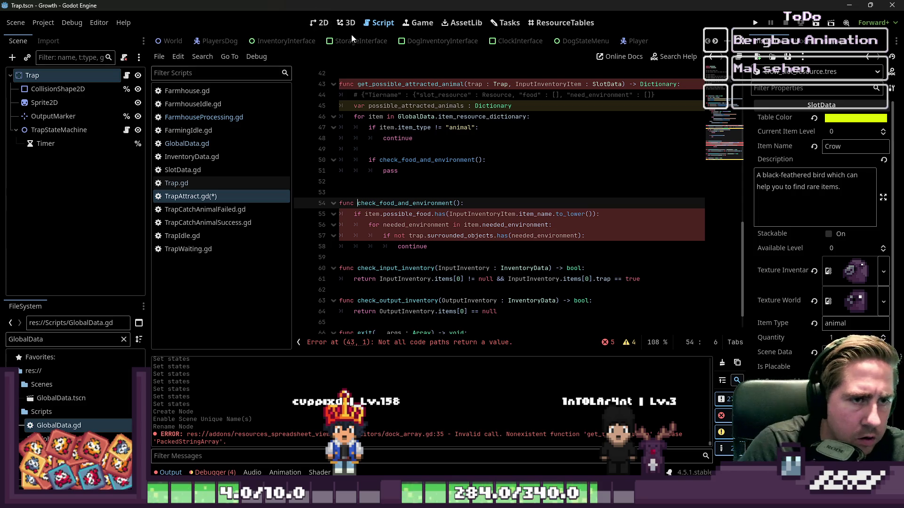
left_click(469, 84)
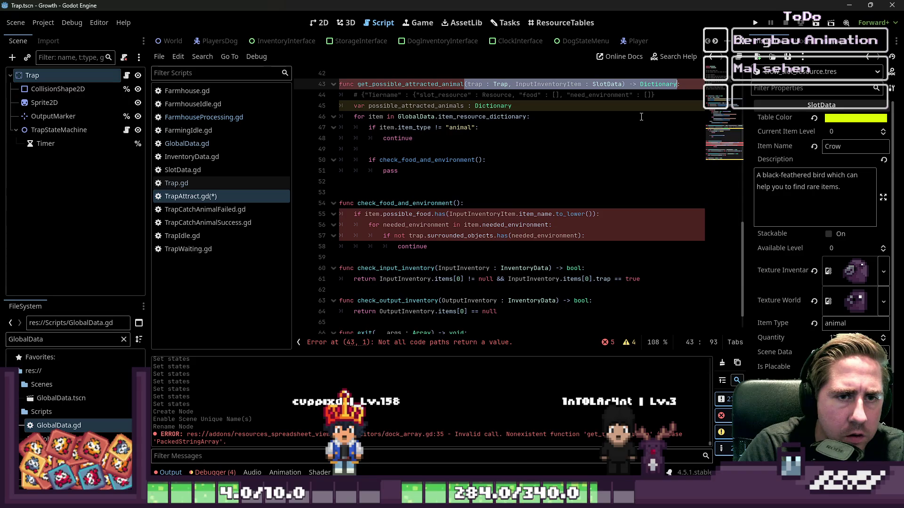
Paste the copied parameters into the new function and change its return type to bool.
key("Down")
key("Down")
key("Down")
key("Left")
key("shift+Left")
key("ctrl+v")
key("ctrl+shift+Left")
type("bool")
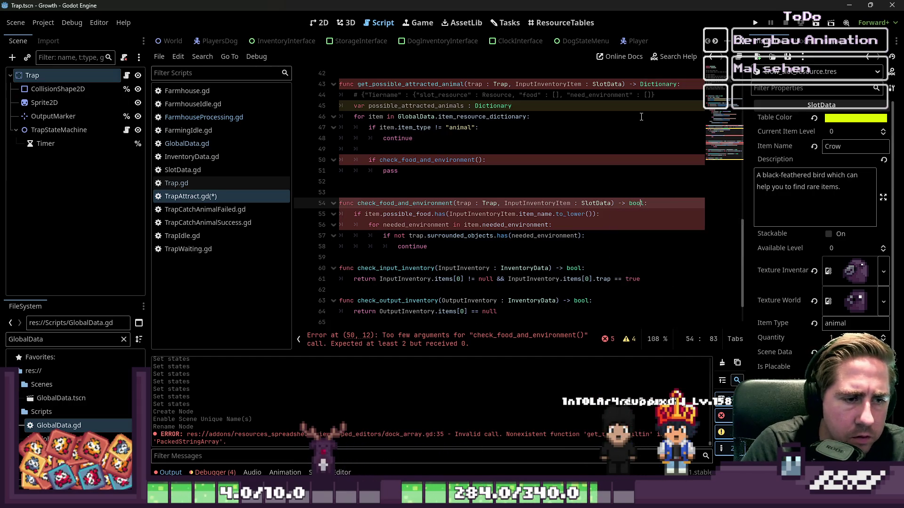
End check_food_and_environment with 'return true'.
key("Down")
key("Down")
key("Down")
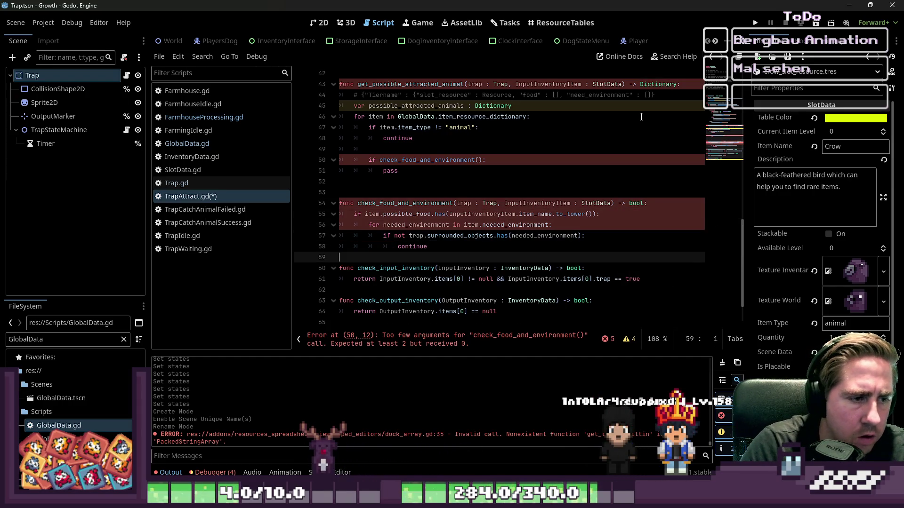
key("Return")
key("Up")
type("return true")
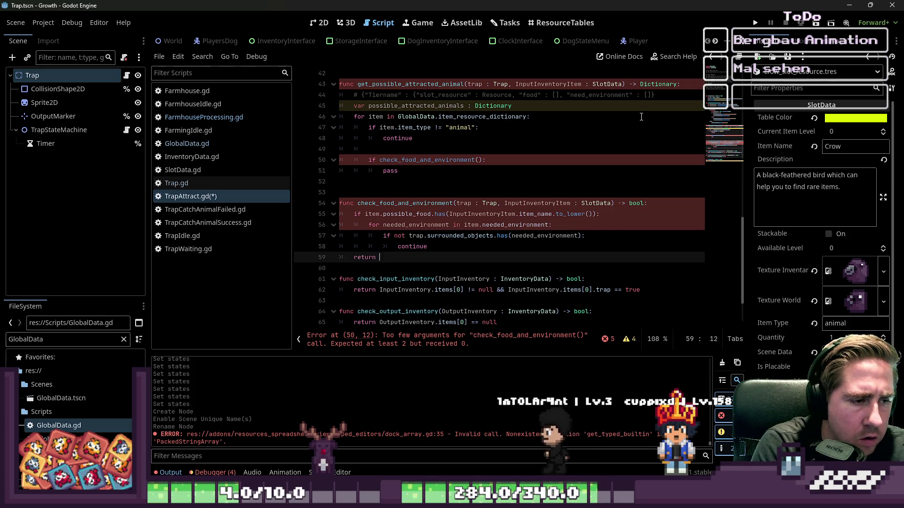
Add 'item : SlotData,' as the helper's first parameter.
key("Up")
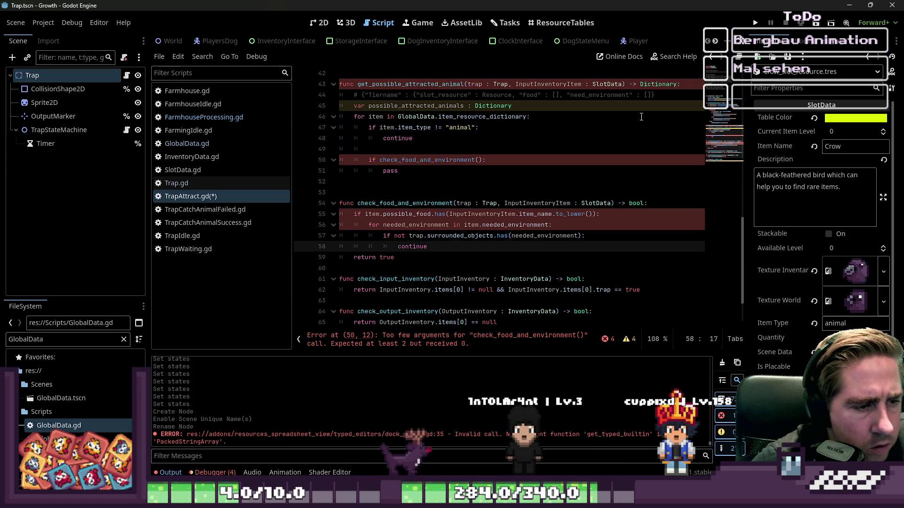
key("Up")
key("Up")
key("Up")
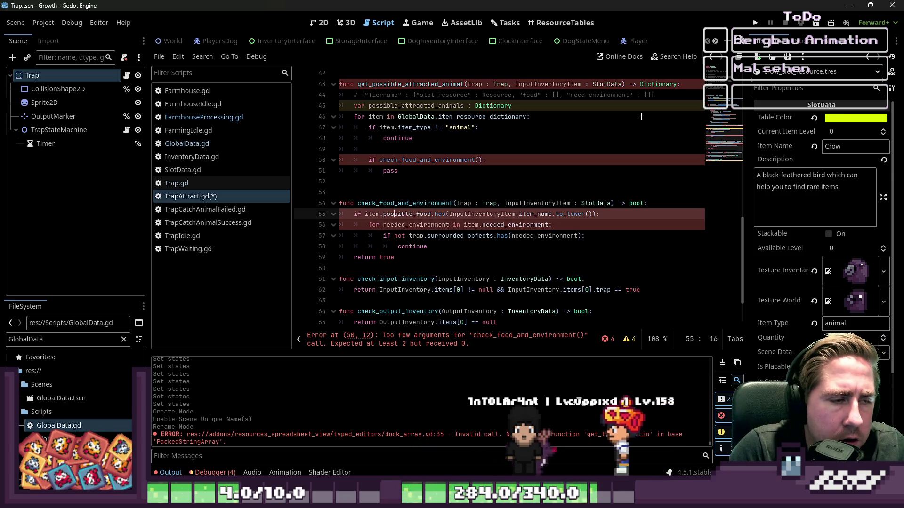
key("Up")
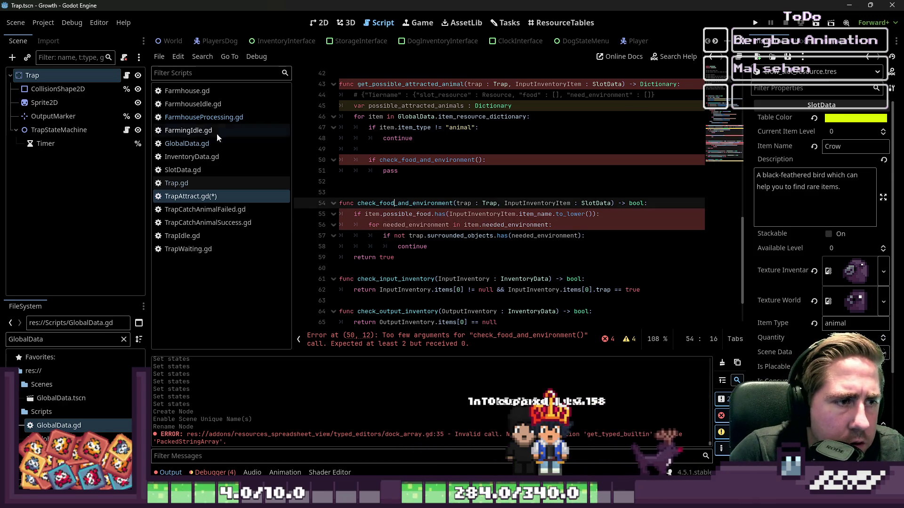
scroll(384, 212, "up", 1)
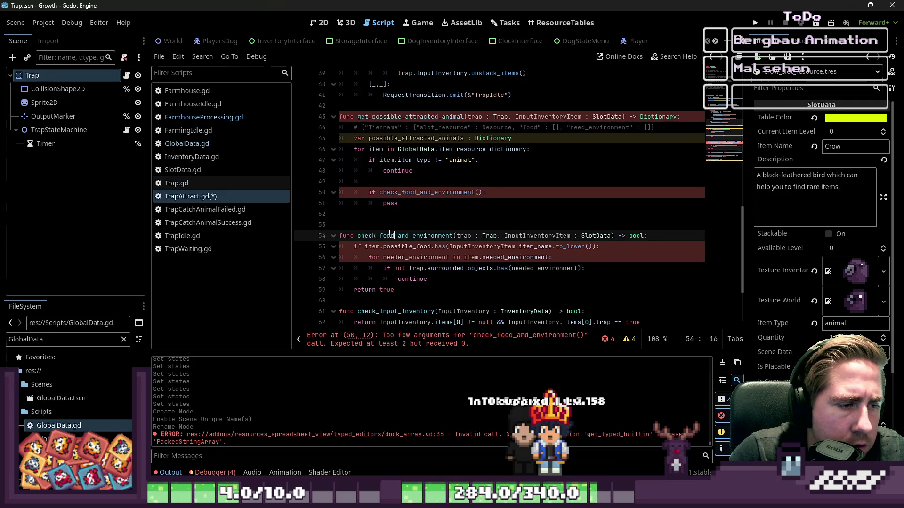
double_click(389, 234)
key("Right")
type("item : SlotD")
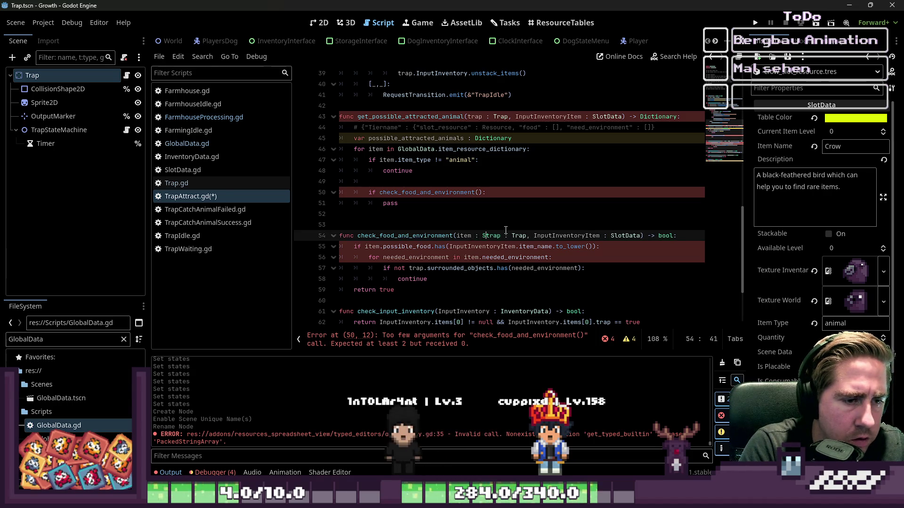
type("ata,")
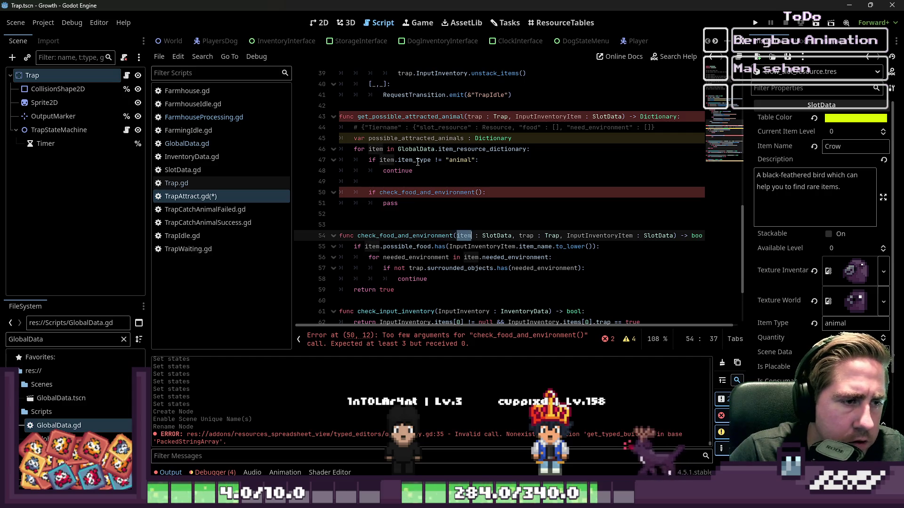
Call check_food_and_environment(item, trap, InputInventoryItem) on line 50.
key("Up")
left_click(476, 193)
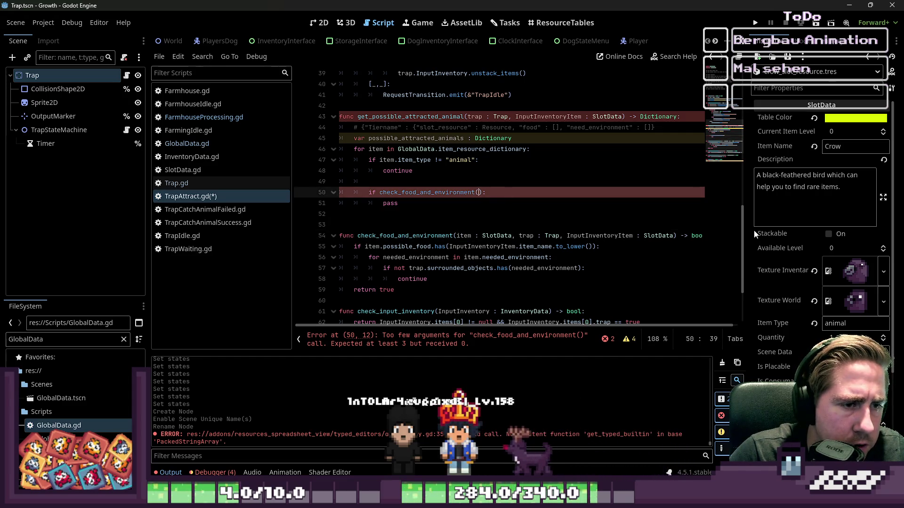
type("item, trap, In")
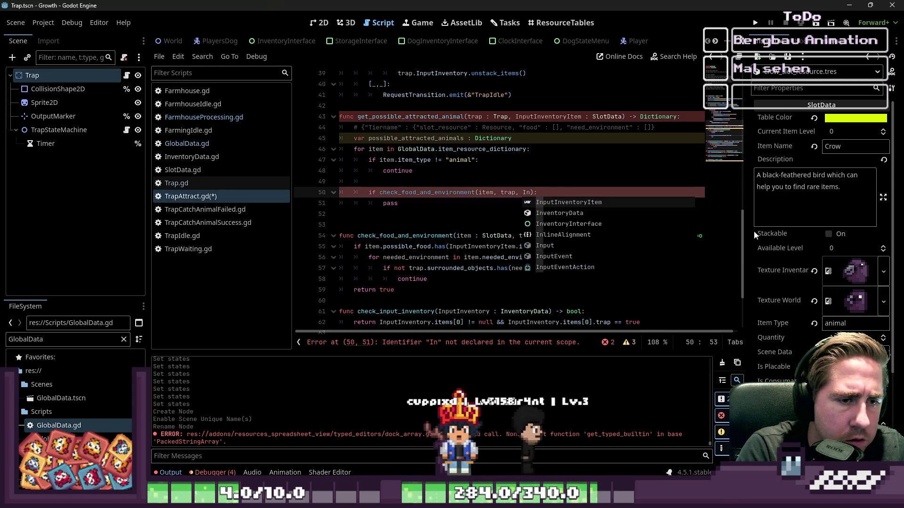
key("Return")
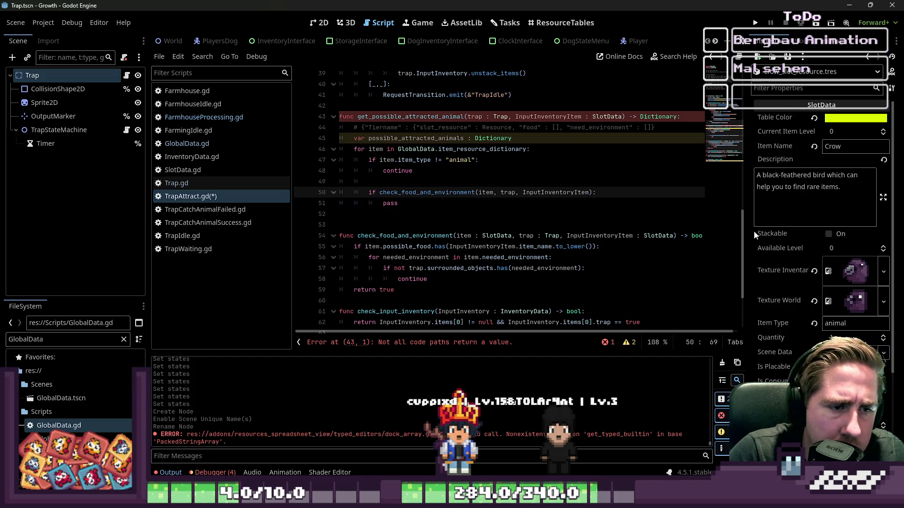
key("Down")
key("Down")
key("Down")
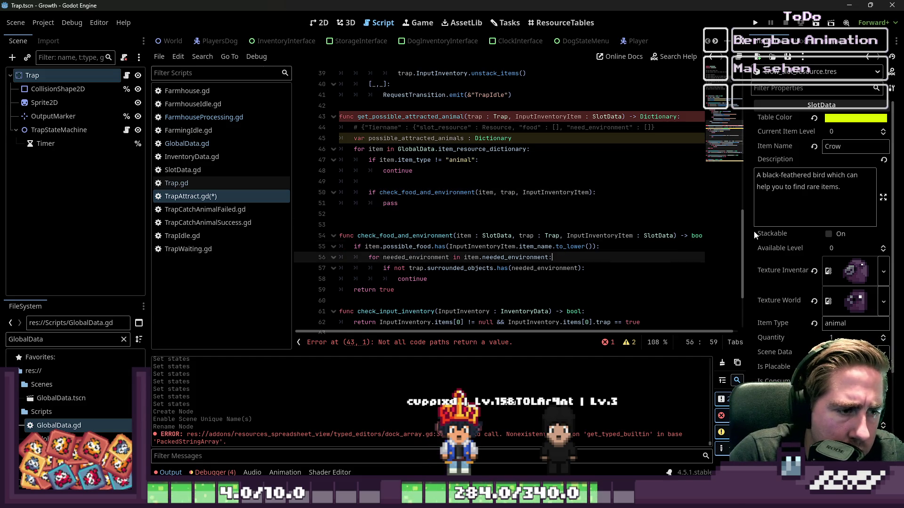
Invert the food check on line 55 with 'not'.
key("Up")
key("ctrl+Left")
key("ctrl+Left")
key("ctrl+Left")
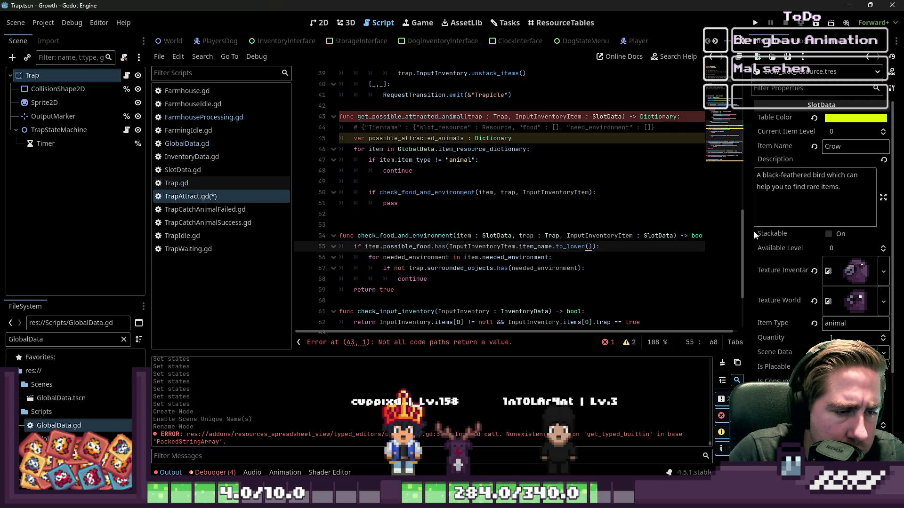
key("End")
key("Right")
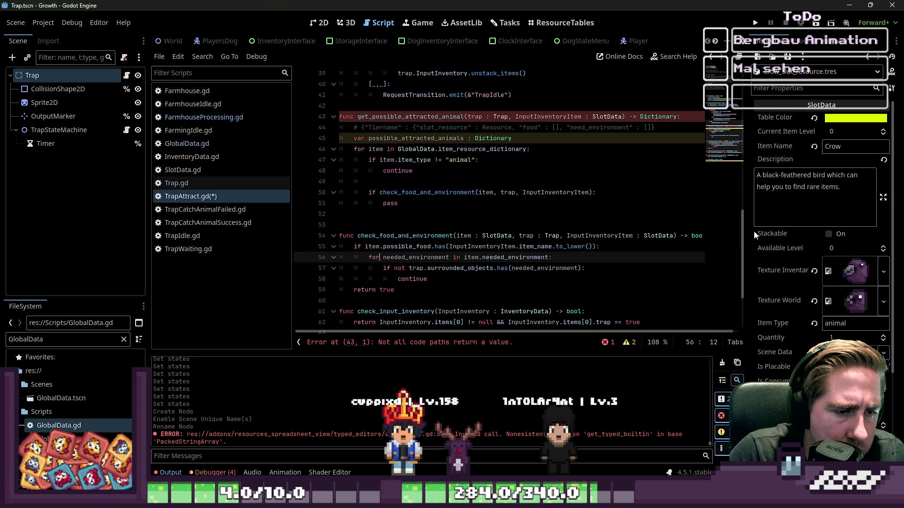
key("Up")
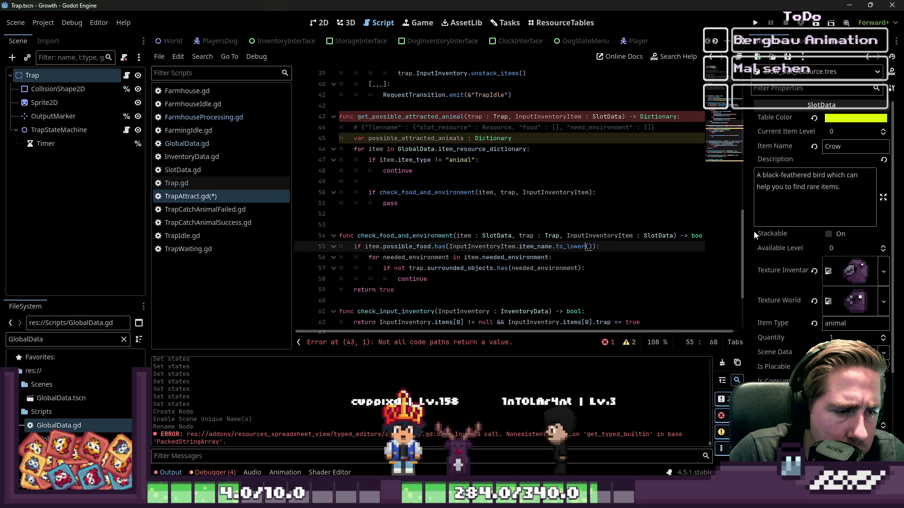
key("End")
key("Right")
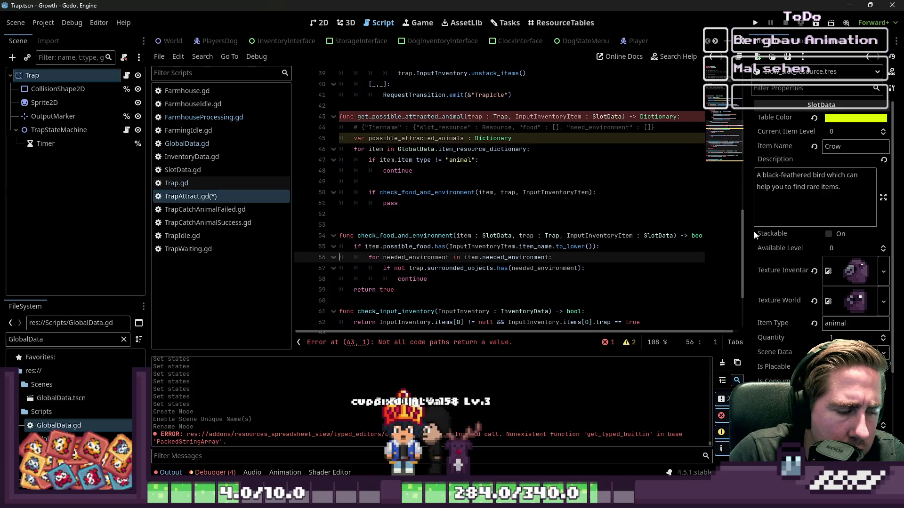
key("Up")
type("not")
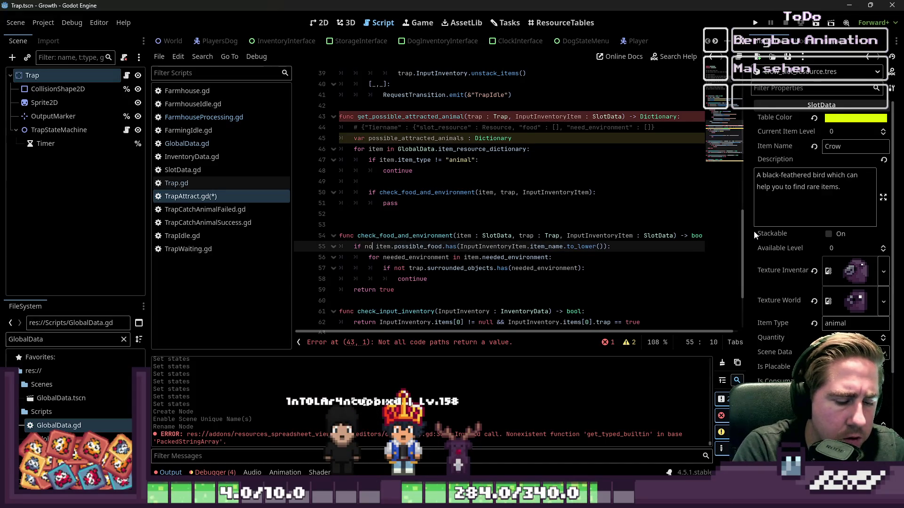
Unindent the environment loop by one level.
key("Down")
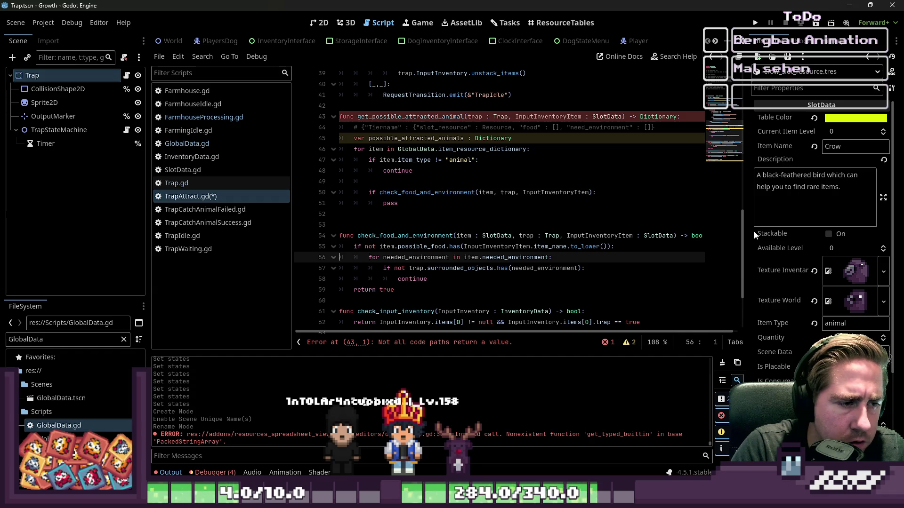
key("Home")
key("shift+Down")
key("shift+Down")
key("shift+Tab")
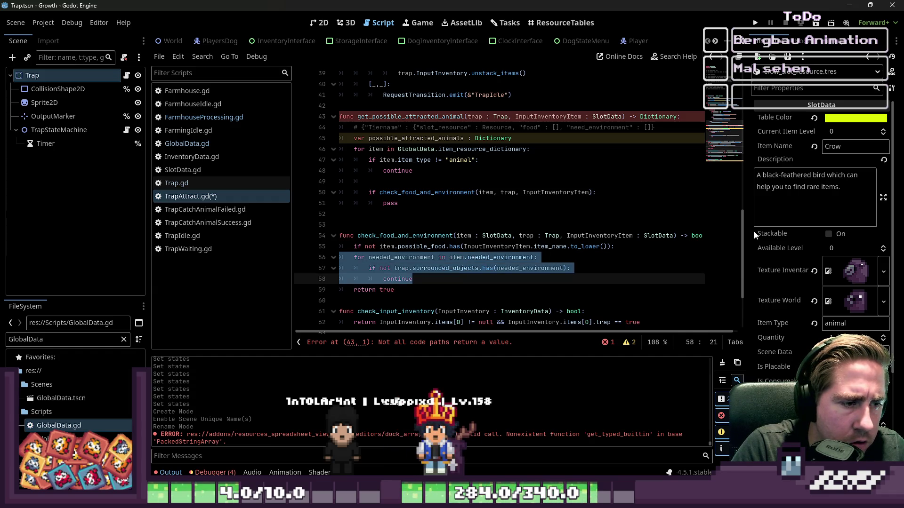
key("Left")
Add 'return false' under the food check.
key("Up")
key("ctrl+Right")
key("End")
key("Return")
type("rn false")
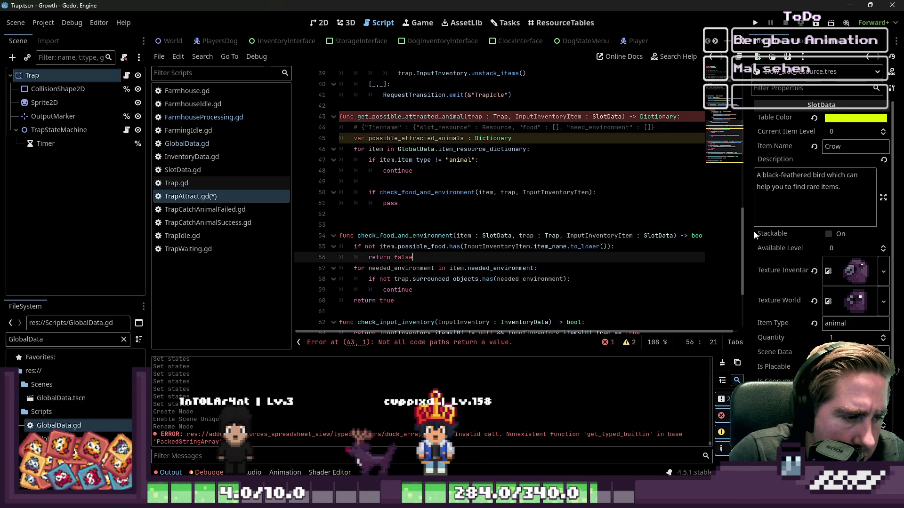
Replace 'continue' in the environment check with 'return false'.
key("Down")
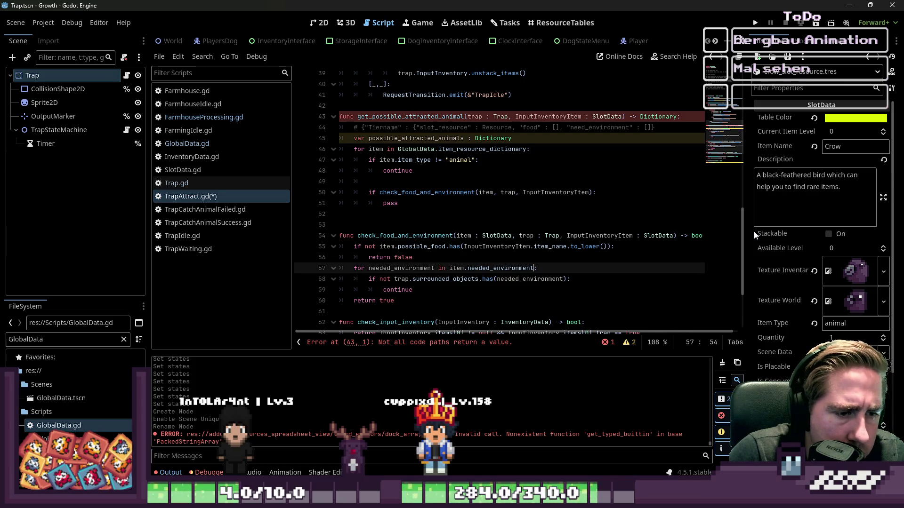
key("Down")
key("Home")
key("ctrl+Right")
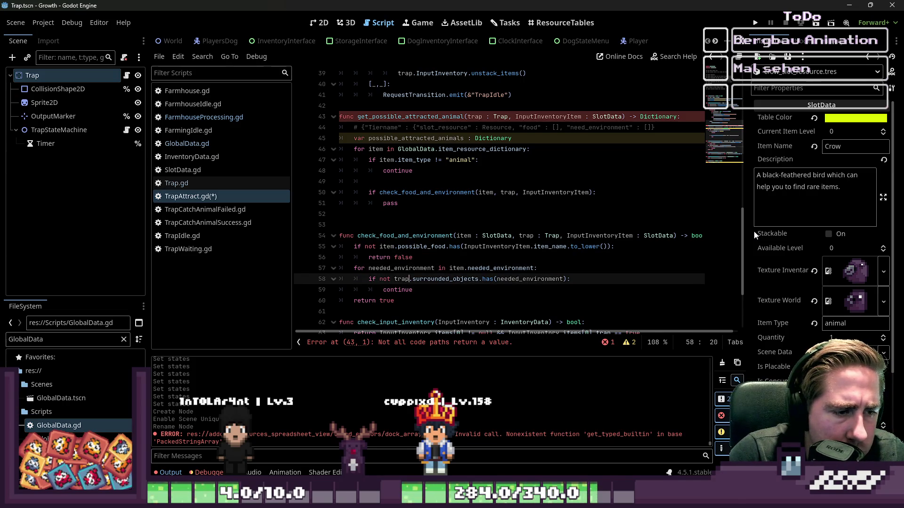
key("Down")
key("End")
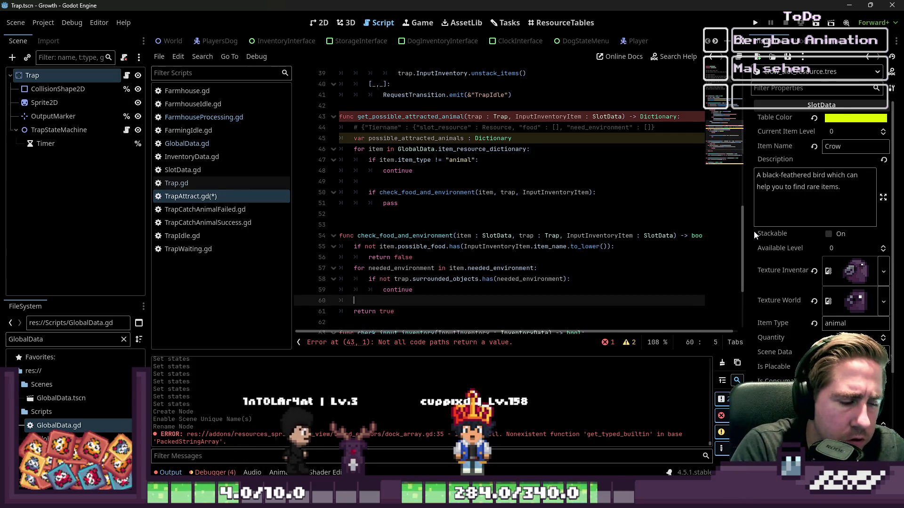
key("ctrl+shift+Left")
type("return fals")
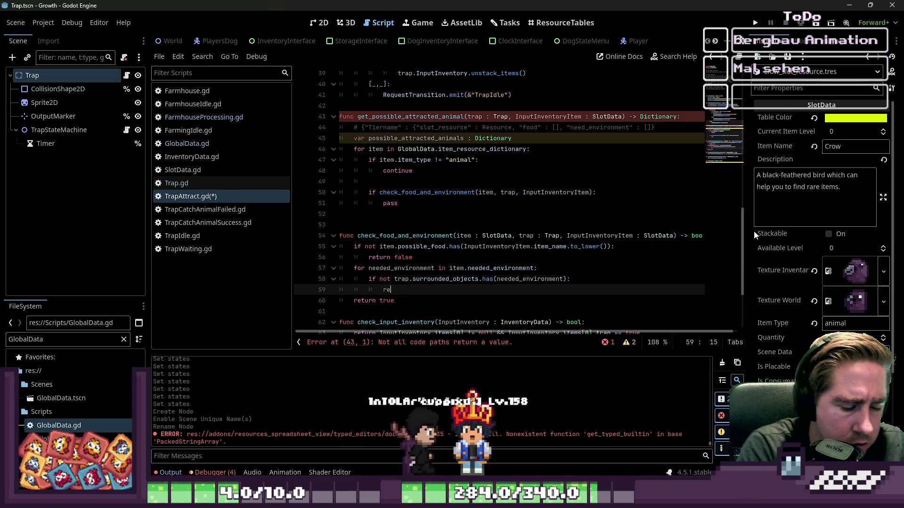
type("e")
key("Return")
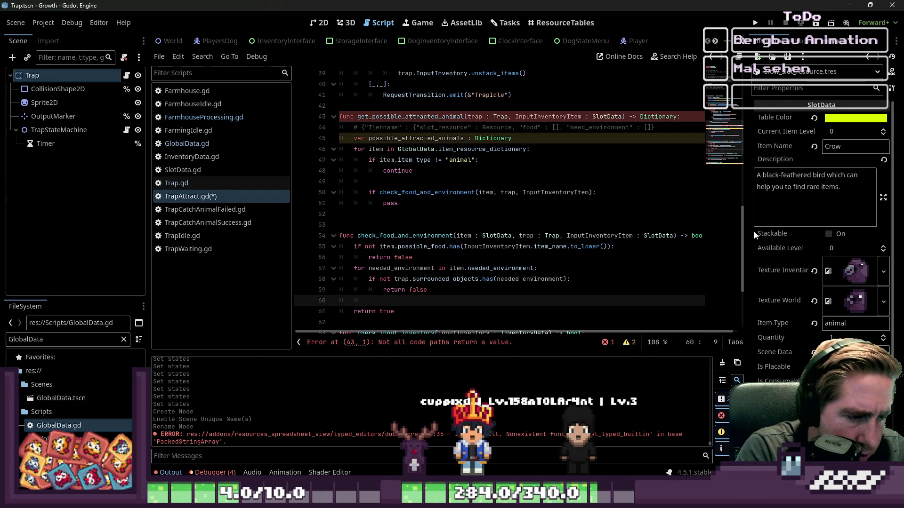
key("BackSpace")
key("BackSpace")
key("BackSpace")
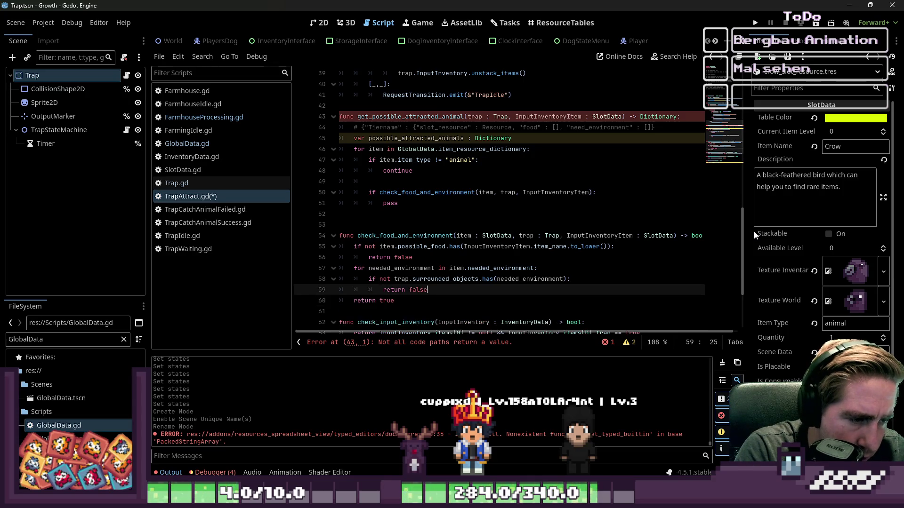
Start a new 'if needed_environment' line inside the environment loop.
key("Up")
key("Up")
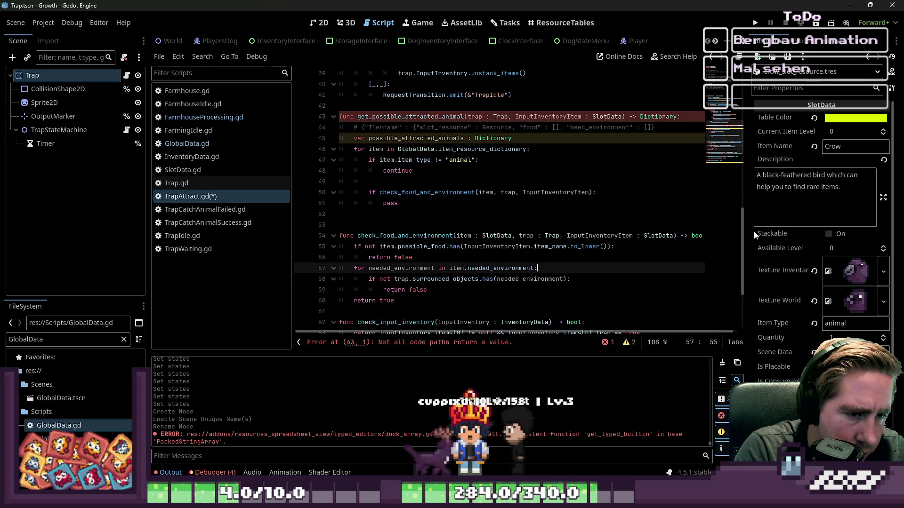
key("End")
key("Return")
type("if ")
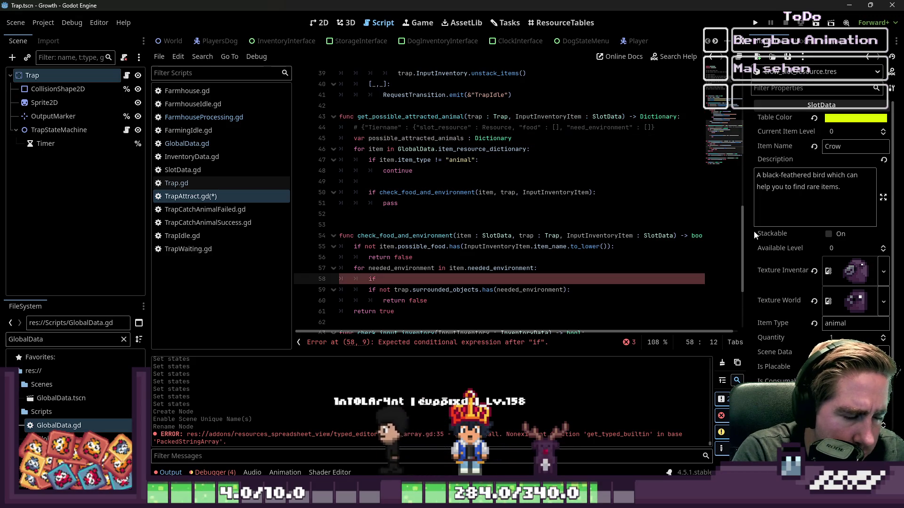
type("needed_environment")
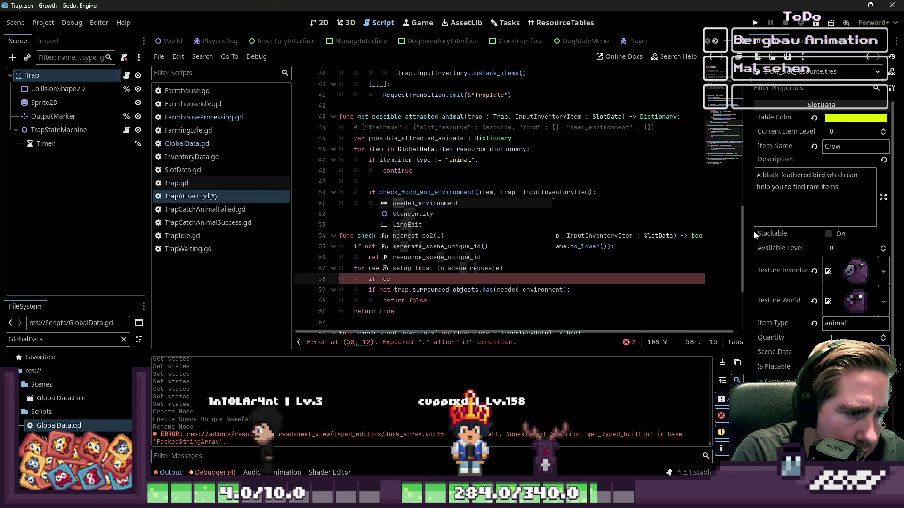
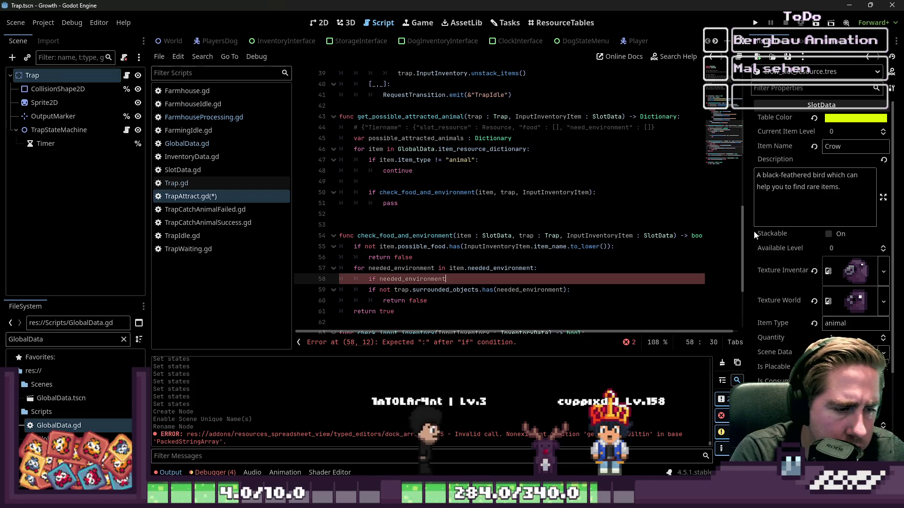
Extend line 58's condition with == "no tree" && surrounded_objects.has("tree"):.
type("== \"no tree\" &&")
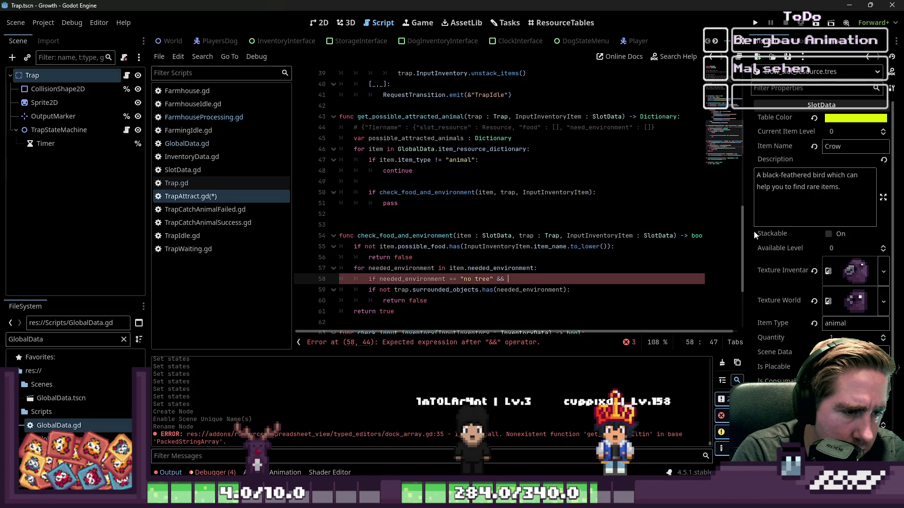
key("Down")
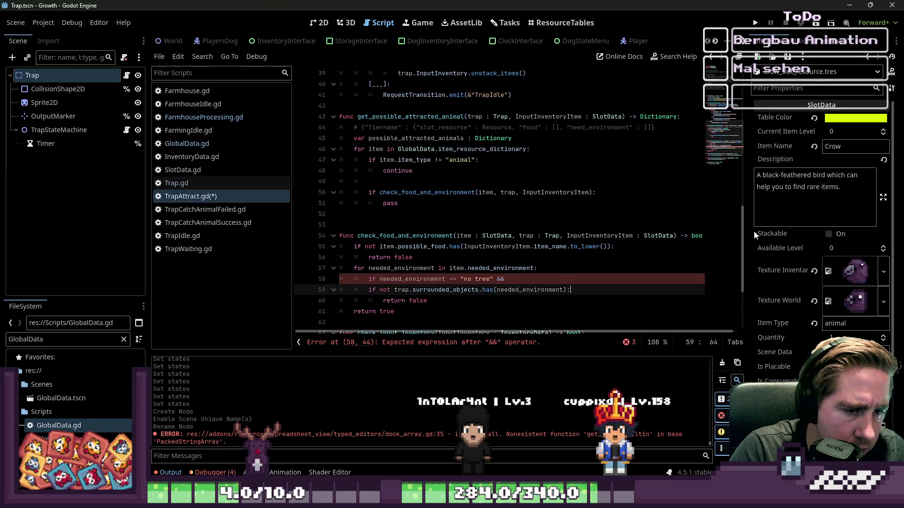
key("ctrl+shift+Left")
key("ctrl+shift+Left")
key("ctrl+shift+Left")
key("Up")
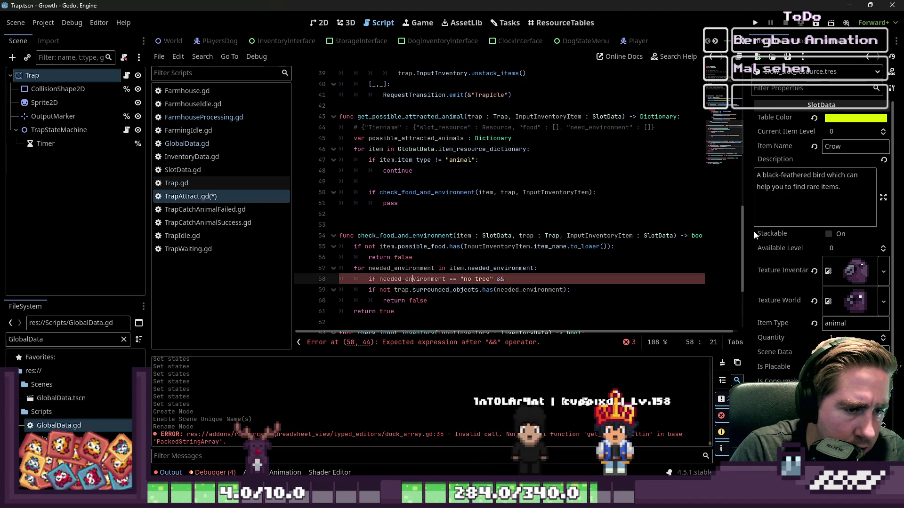
key("End")
type("surrounded_objects.has(needed_environment)")
key("ctrl+shift+Left")
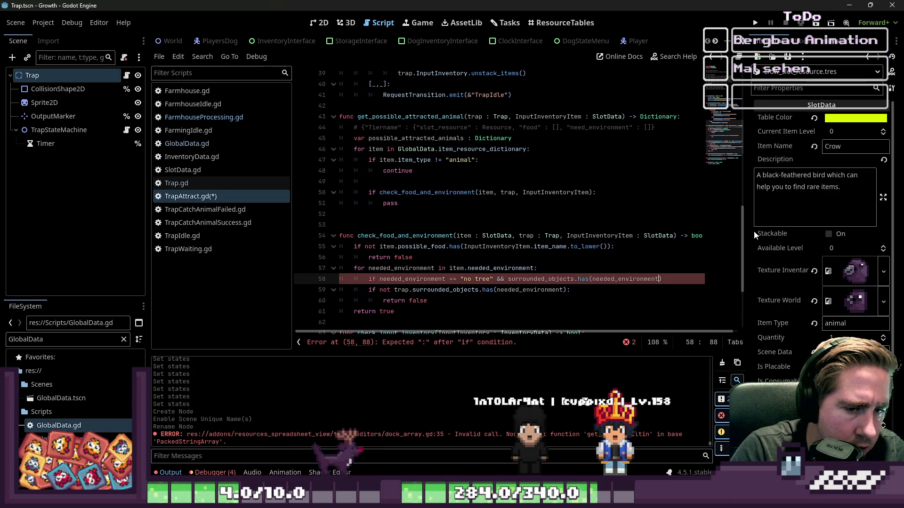
type("\"tre")
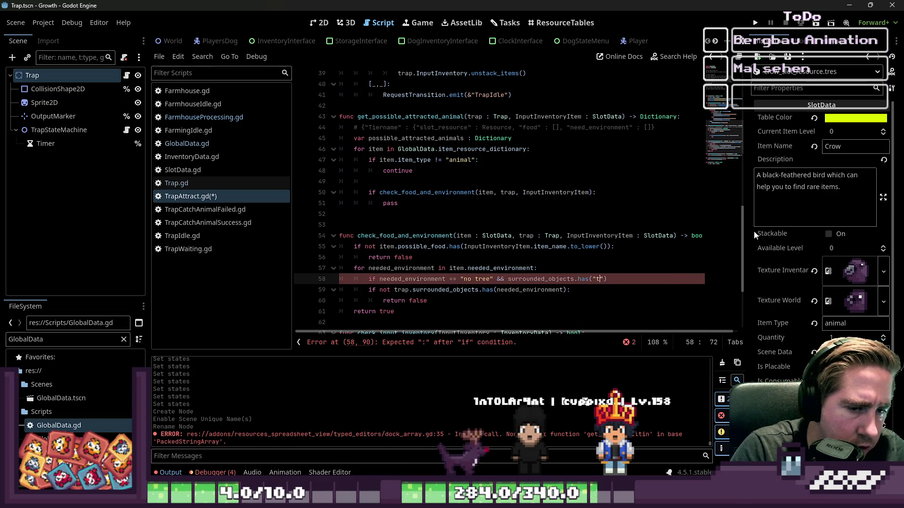
type("e\"):")
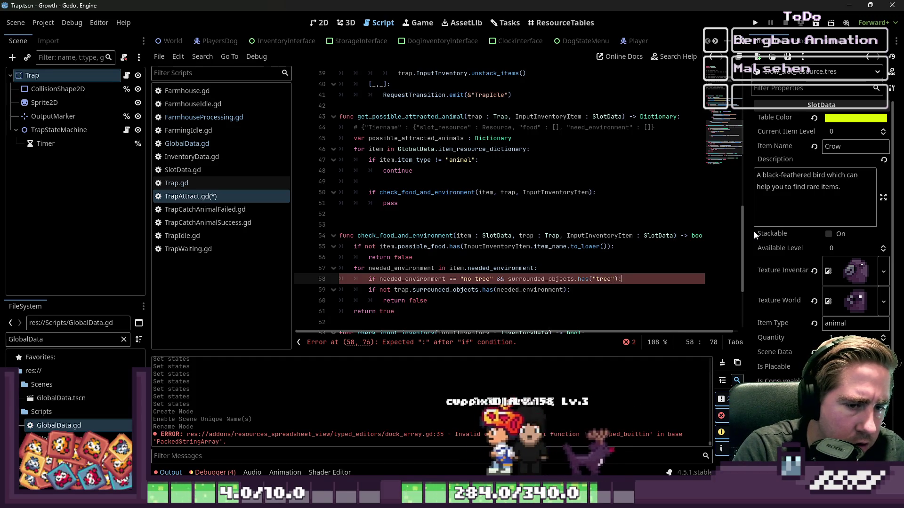
Add 'return false' under the no-tree condition and review the function.
key("Return")
type("return false")
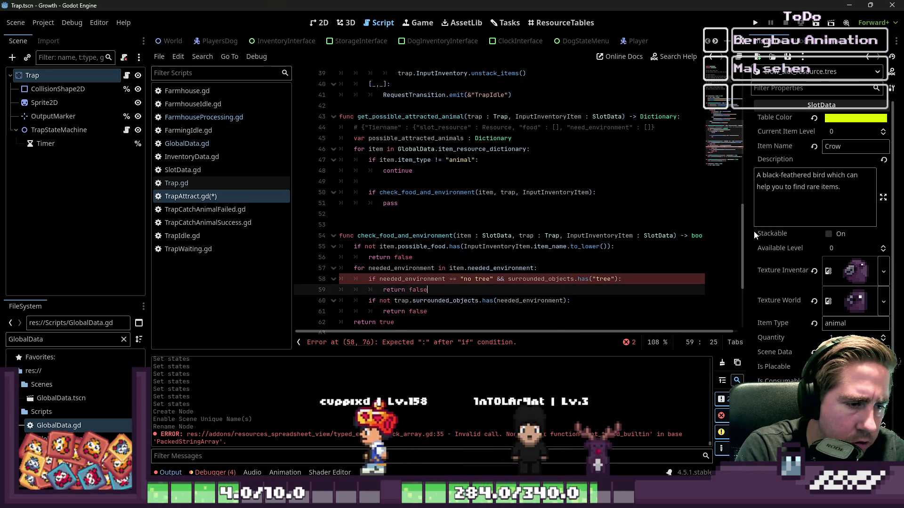
key("Up")
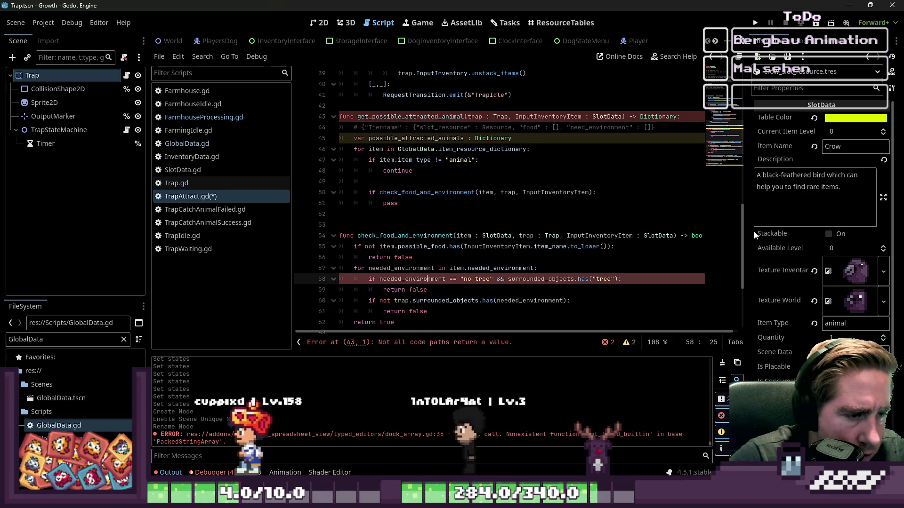
key("ctrl+Right")
key("ctrl+Right")
key("ctrl+Right")
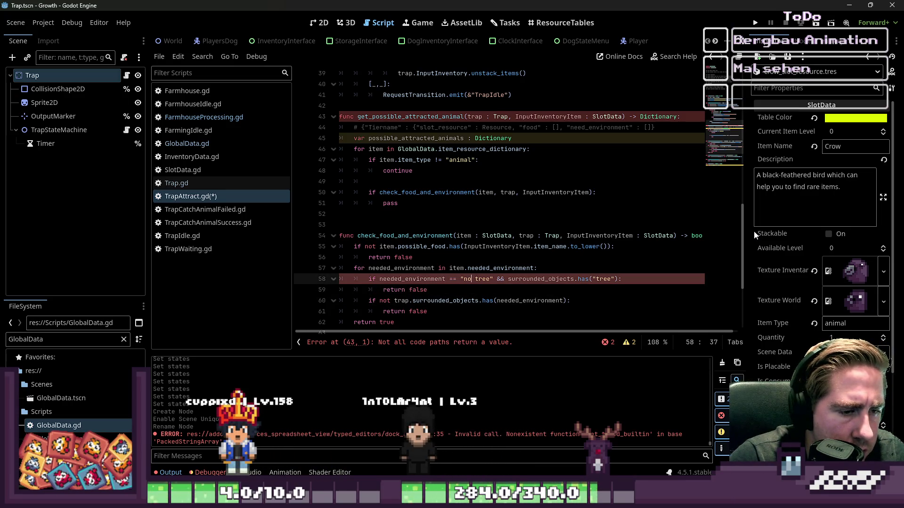
key("Down")
key("Down")
key("Down")
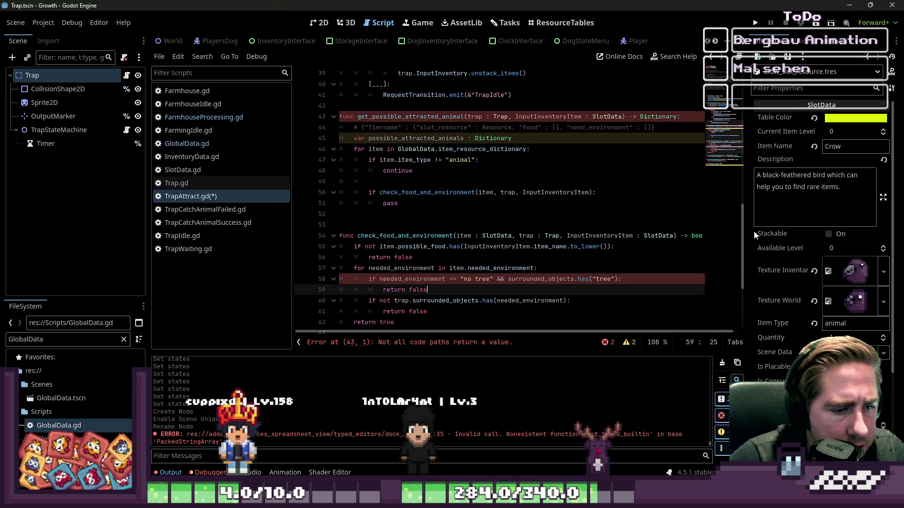
key("Up")
key("Up")
key("Up")
key("Up")
key("Up")
key("Up")
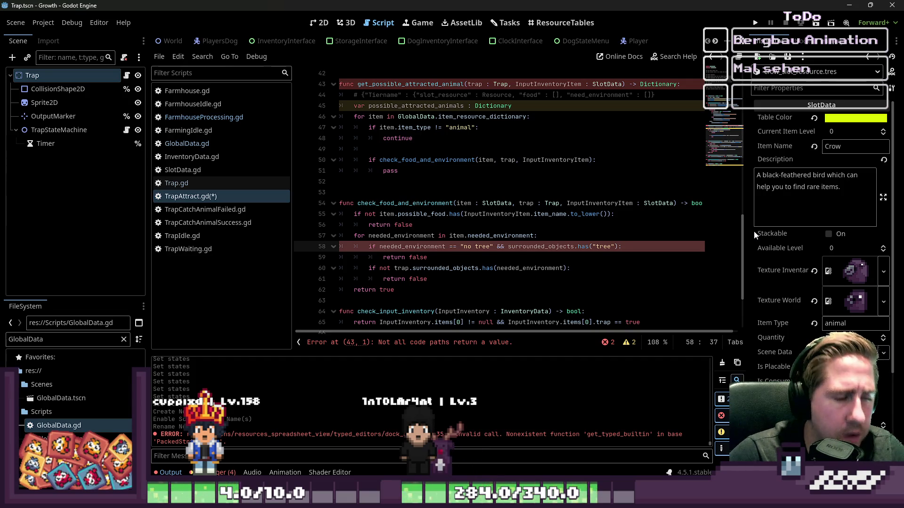
key("Up")
key("Up")
key("Up")
key("Down")
key("Down")
key("Down")
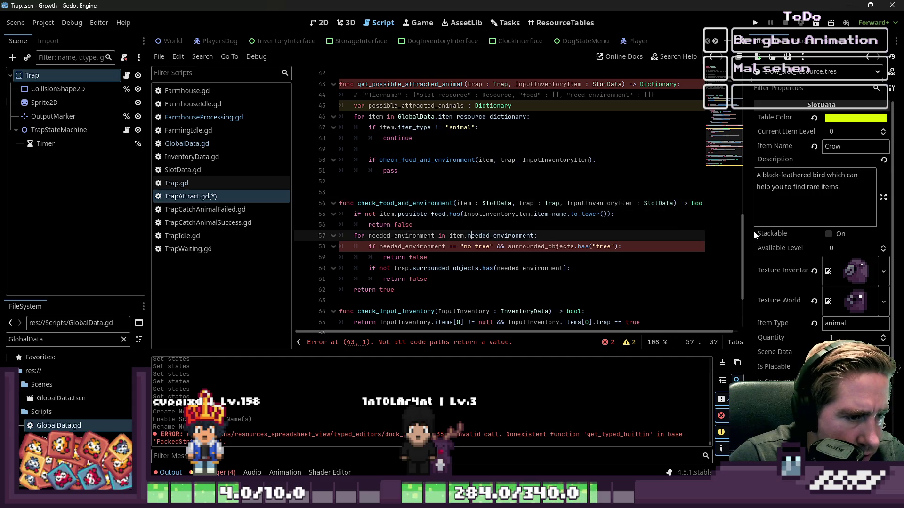
key("Up")
key("Up")
key("Up")
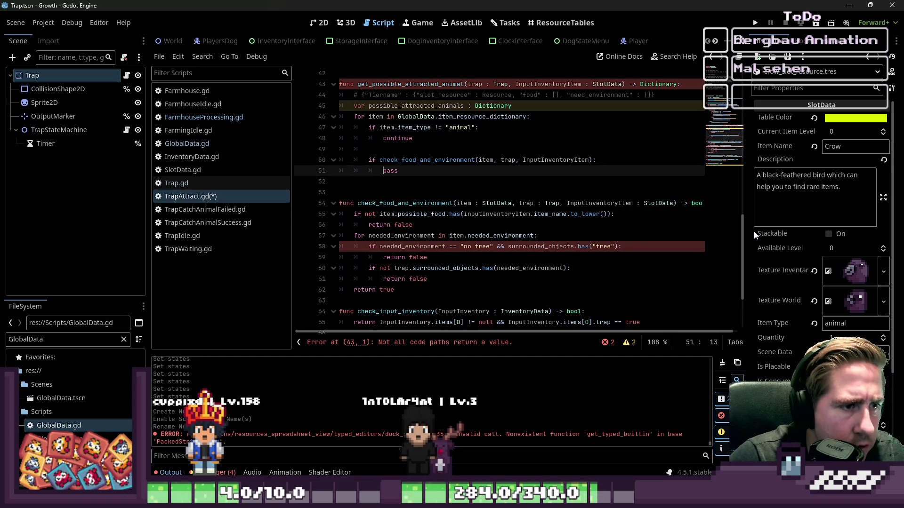
Return possible_attracted_animals after the loop in get_possible_attracted_animal.
key("Down")
key("Tab")
key("Tab")
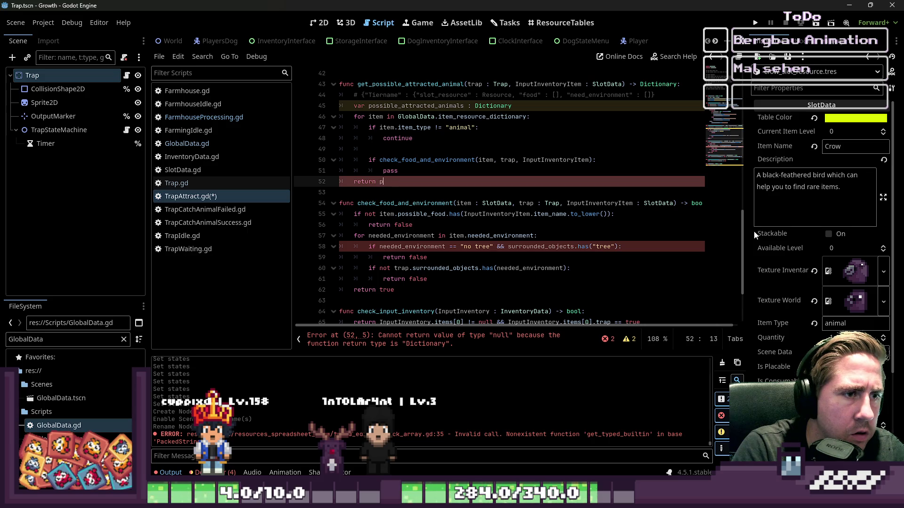
key("Return")
key("Down")
key("Down")
key("Down")
key("Down")
key("Down")
key("Down")
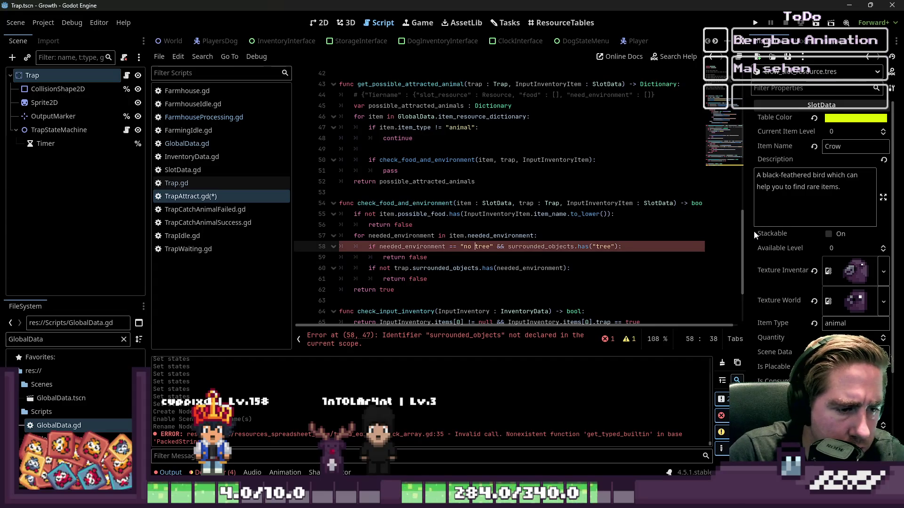
key("Down")
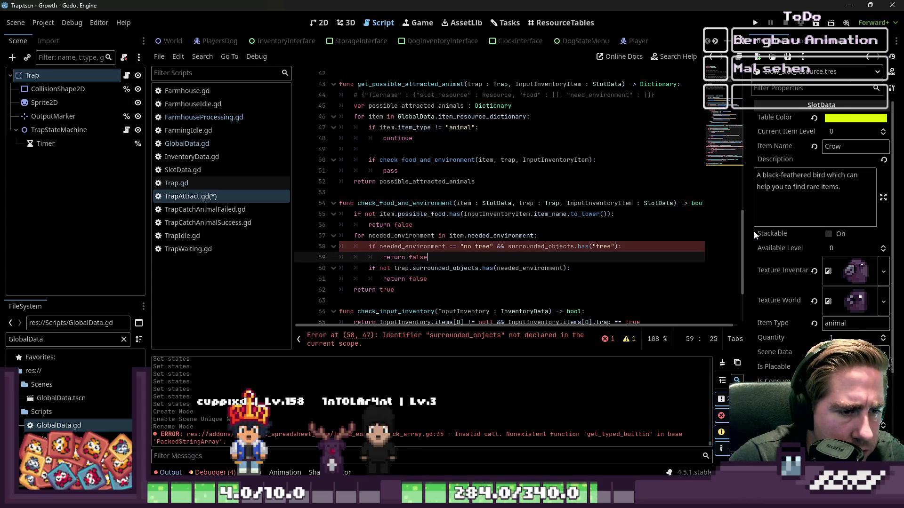
key("Up")
key("Left")
Prefix surrounded_objects on line 58 with 'trap.' and dismiss the autocomplete list.
key("ctrl+Right")
key("ctrl+Right")
key("ctrl+Right")
key("Down")
key("Up")
key("ctrl+Left")
type("trap.")
key("Escape")
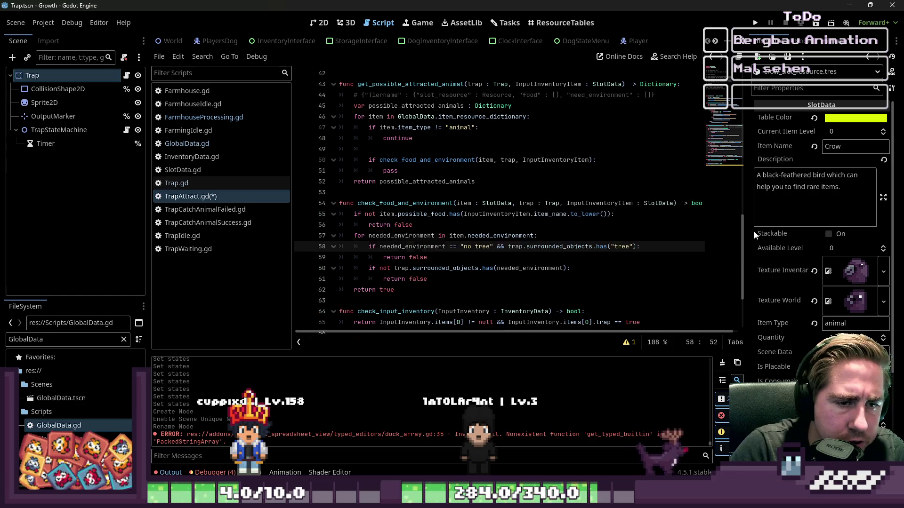
key("Down")
key("Down")
key("Down")
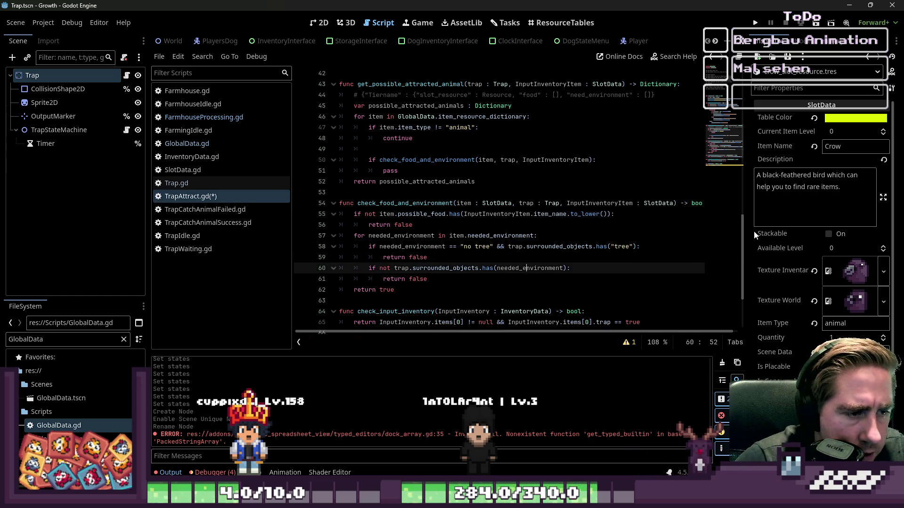
key("Down")
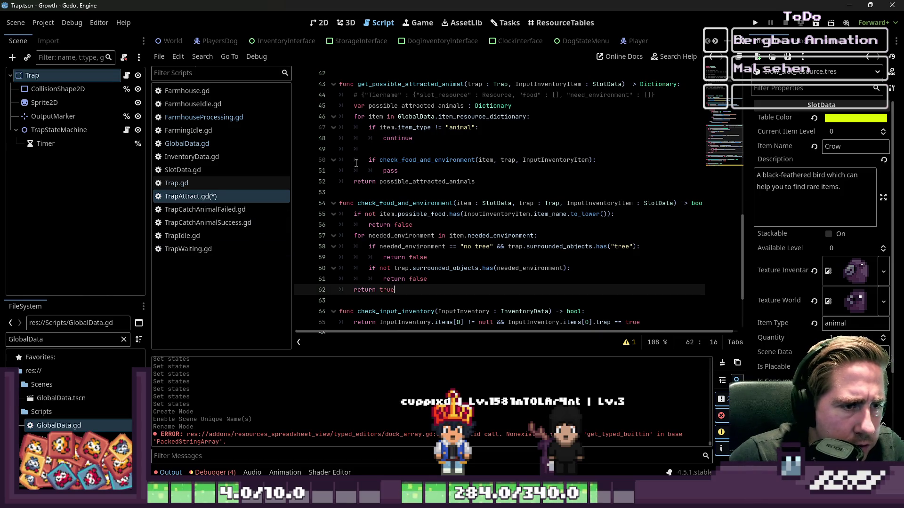
left_click(401, 159)
Replace line 51's pass with possible_attracted_animals.set(item.item_name : {"slot_resource" : item.duplicate()...).
left_click(415, 171)
key("BackSpace")
type("possible_attracted_animals.set(")
scroll(381, 188, "up", 2)
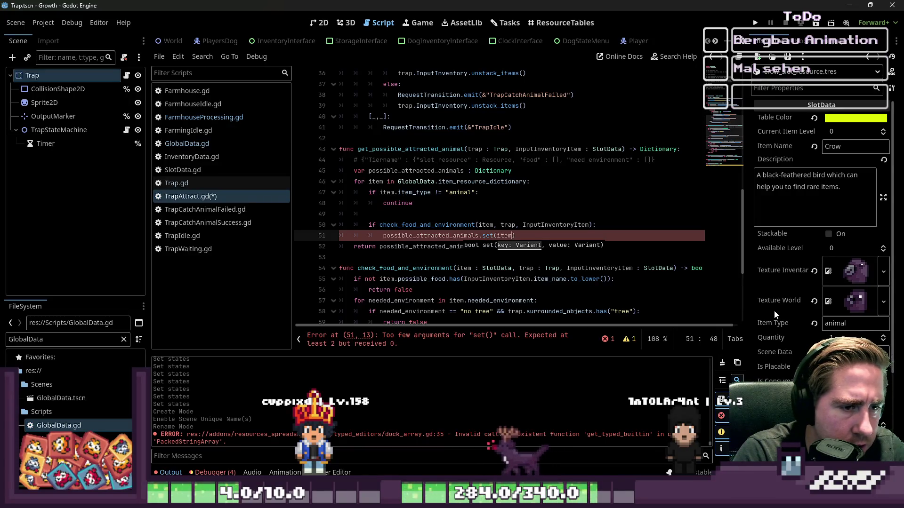
type("item.item_name")
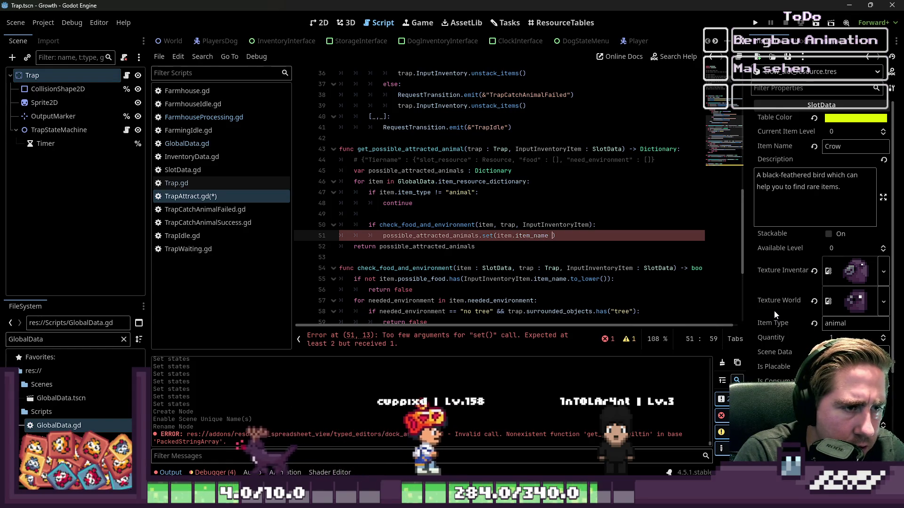
type(" : {")
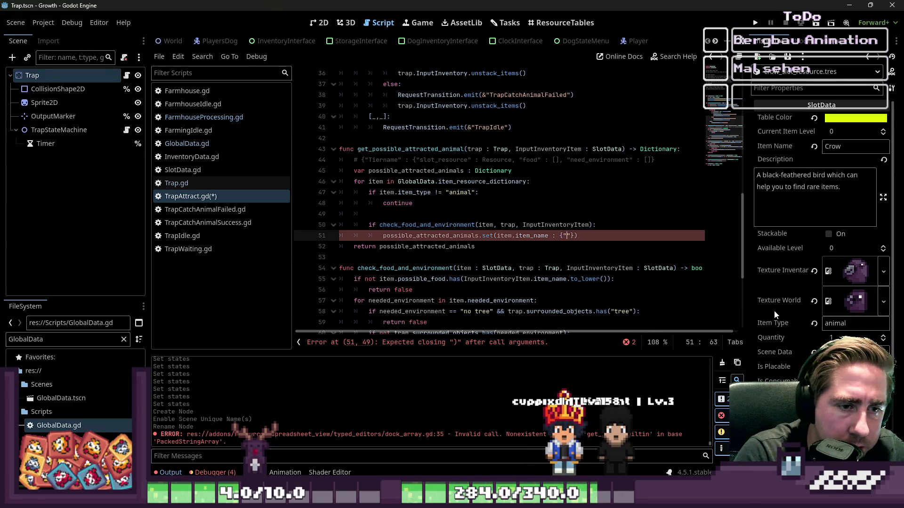
type("\"slot_")
type("resource\"")
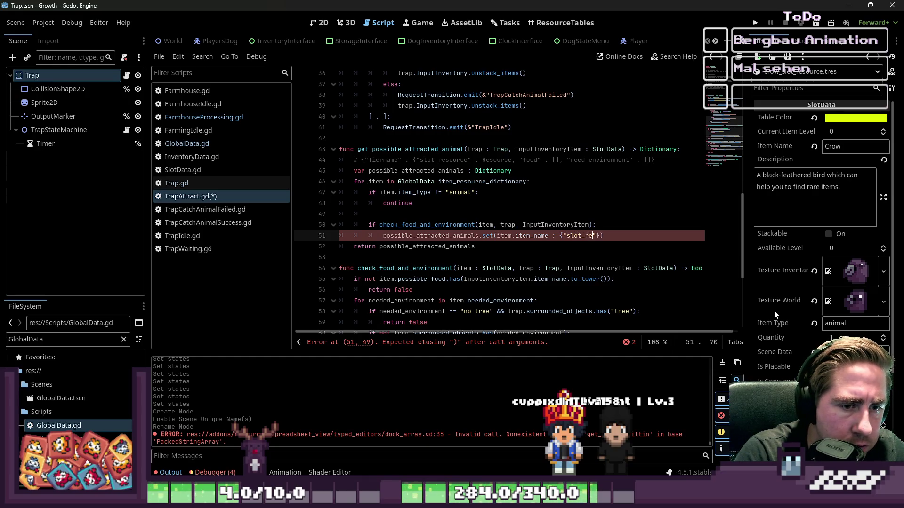
type(" : item")
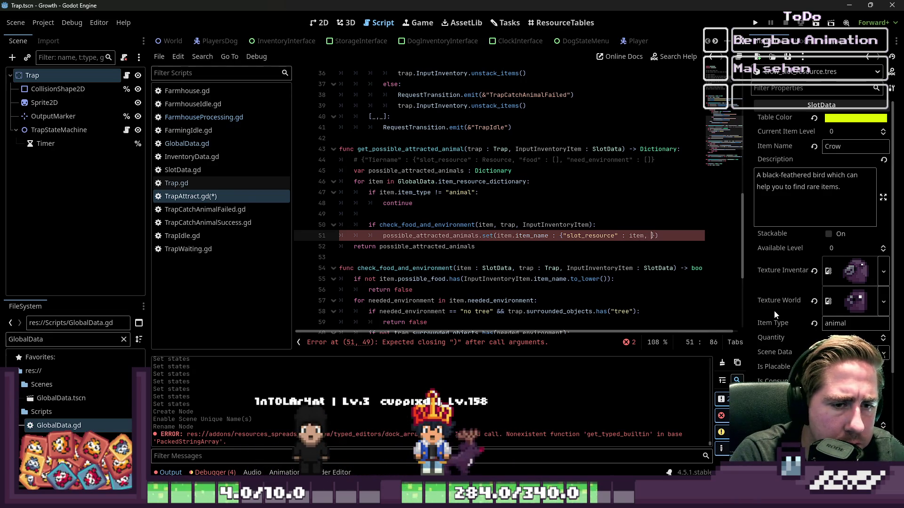
type(".du")
type("plicate(")
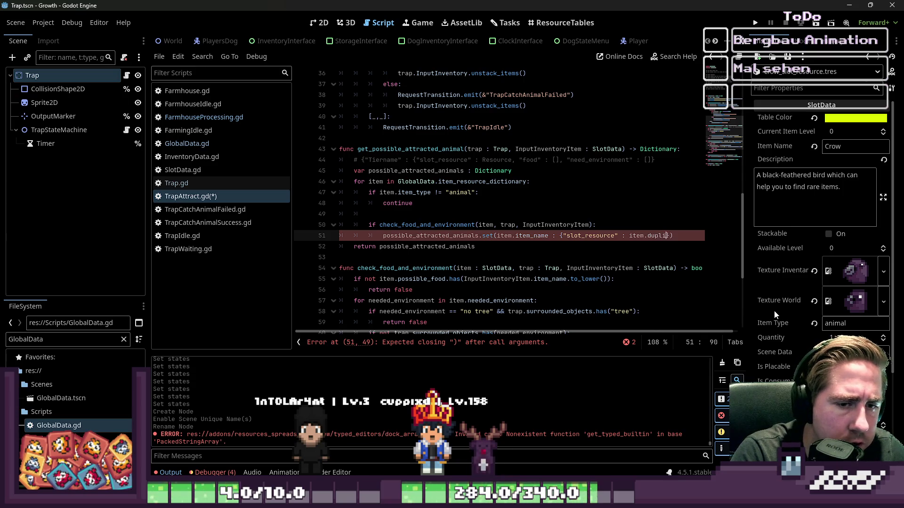
type("),")
Remove the trailing comma and the ' :' after item.item_name in the set call.
key("BackSpace")
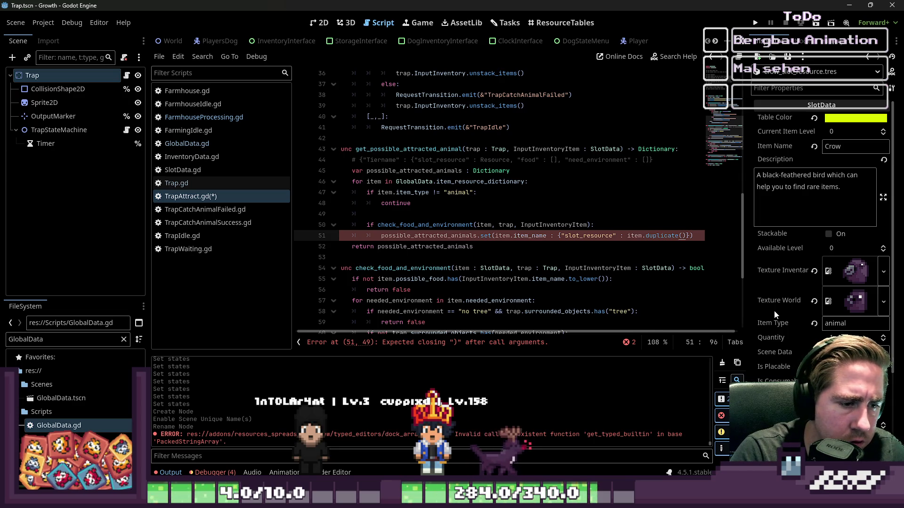
key("Right")
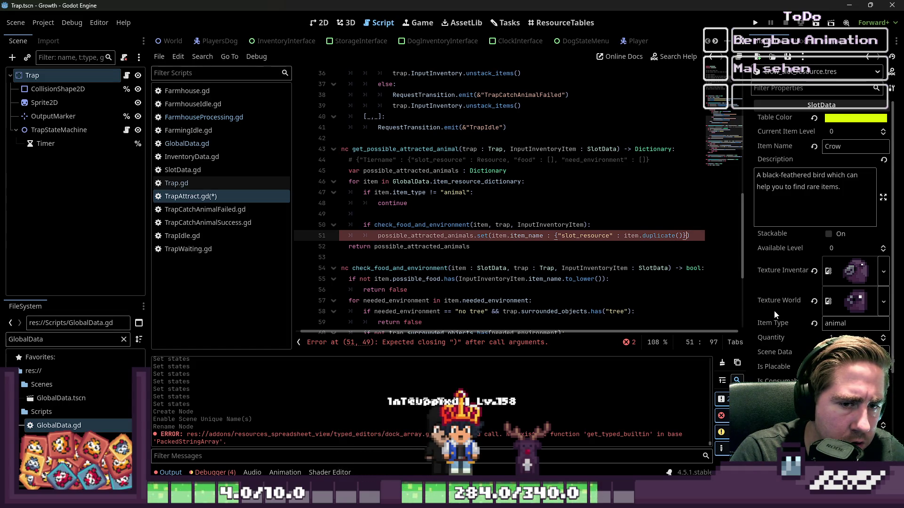
key("Up")
key("Down")
key("Left")
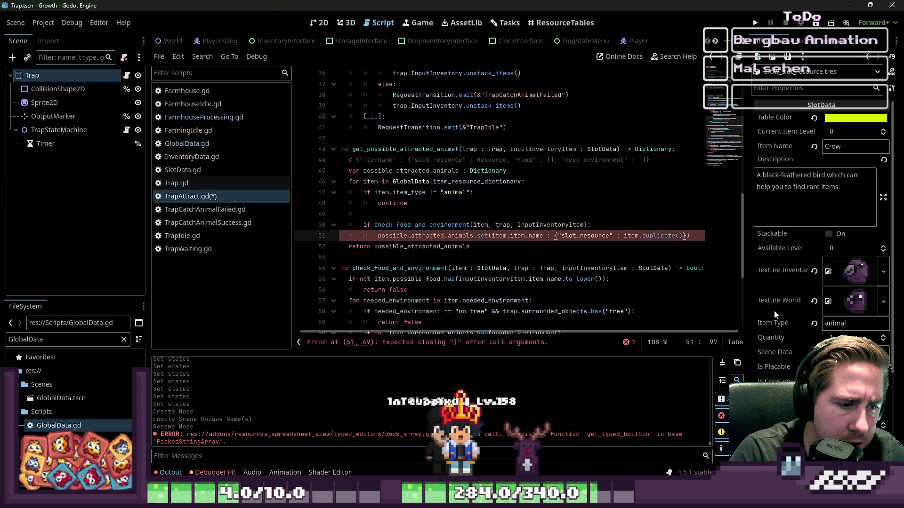
key("Left")
key("Left")
key("Left")
key("Left")
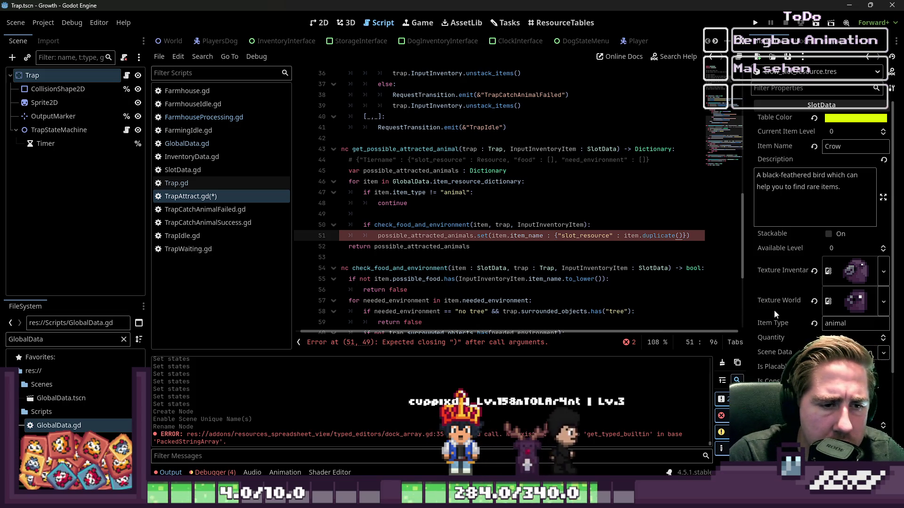
key("Right")
key("Right")
key("Right")
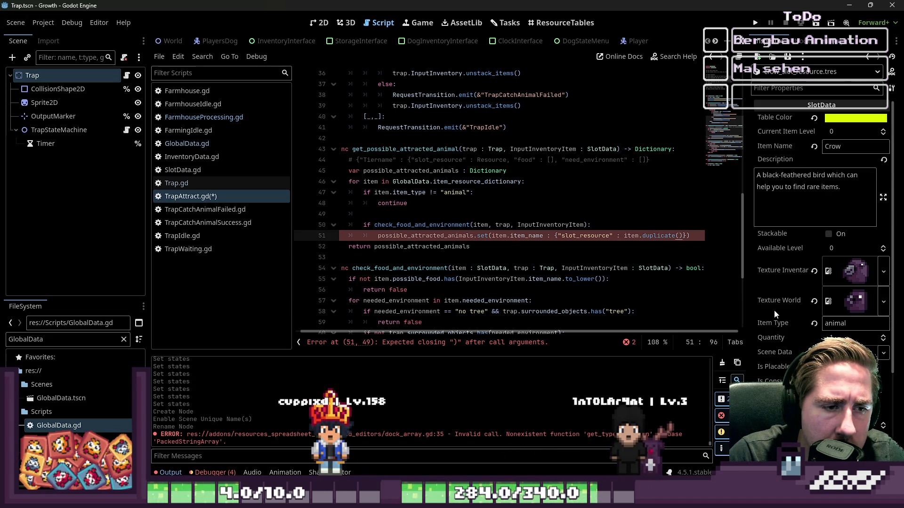
key("Left")
key("Left")
key("Left")
key("Left")
key("Left")
key("Left")
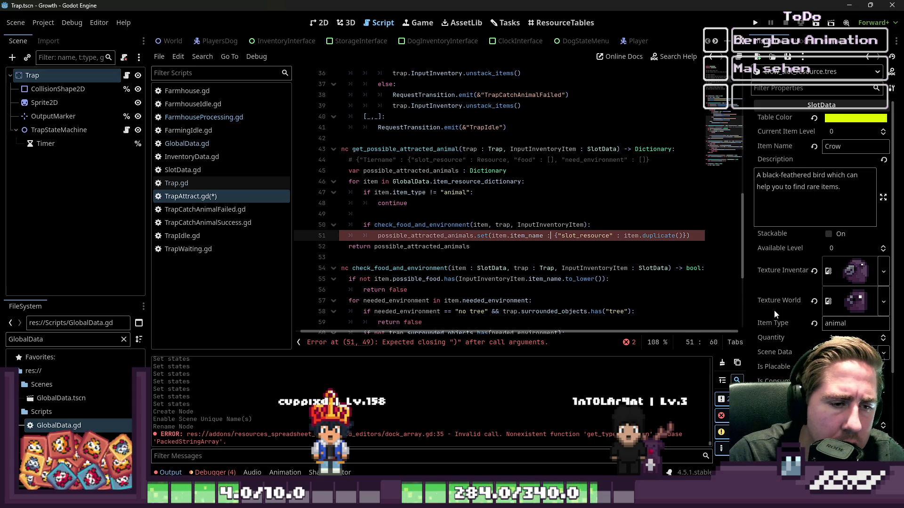
key("Delete")
key("Delete")
Separate the set arguments with a comma and begin a "food" key in the dictionary.
type(",")
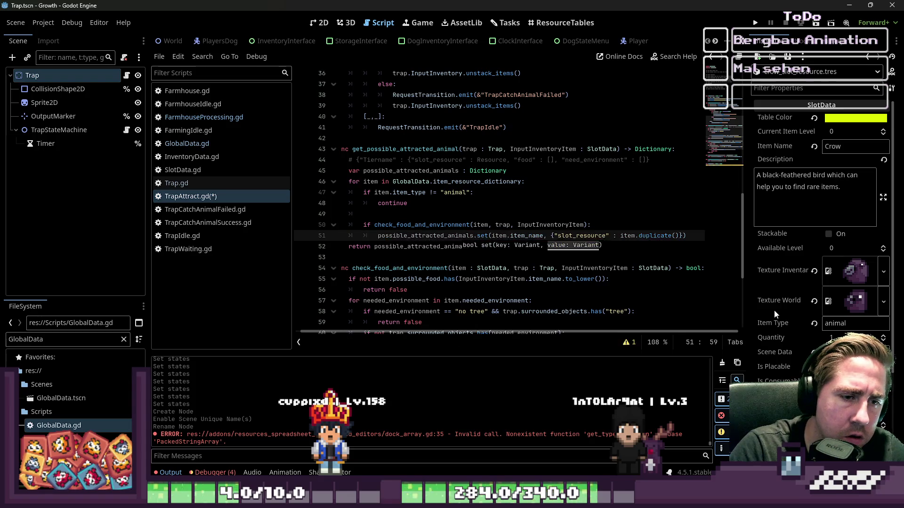
key("Right")
key("Right")
key("Right")
key("Right")
key("Right")
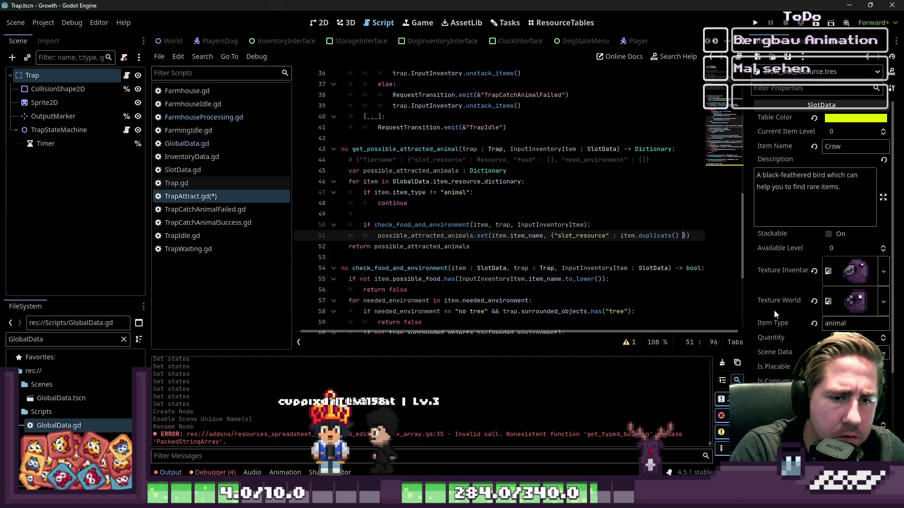
type(", \"")
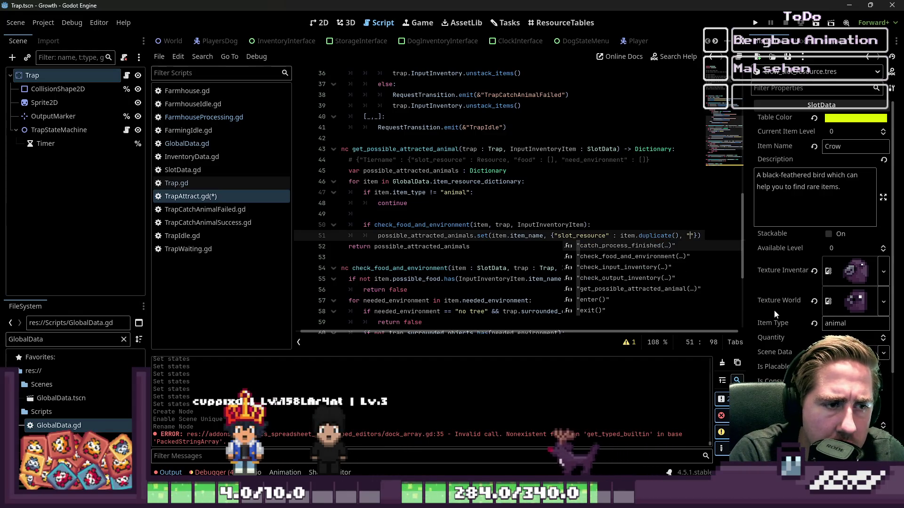
type("food\" .")
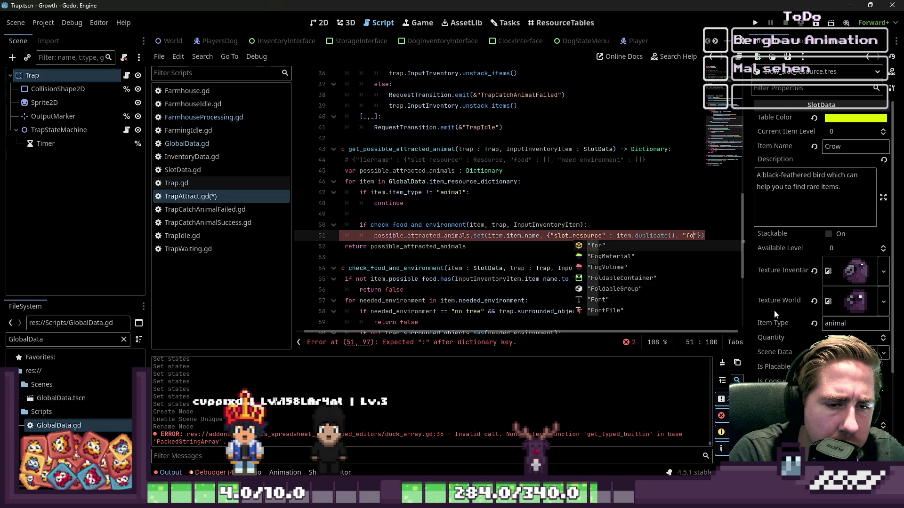
key("BackSpace")
type(":")
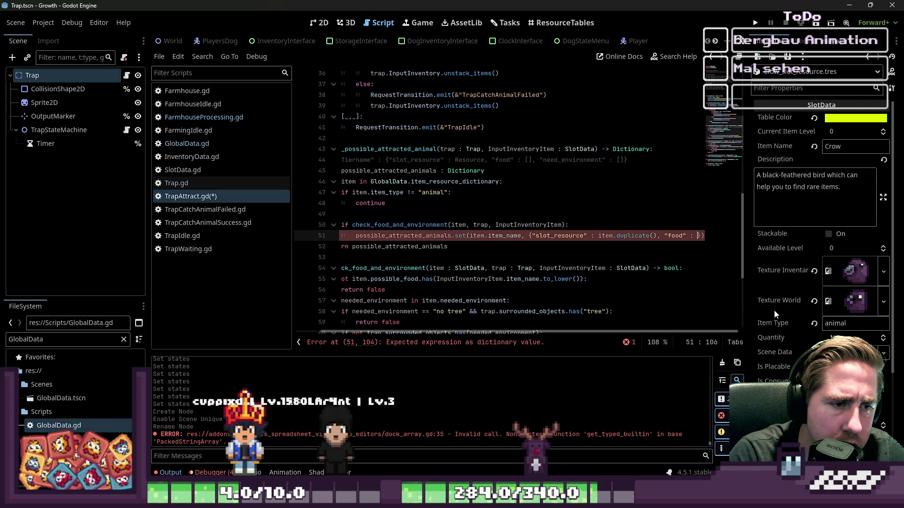
Replace the dictionary value so the call reads set(item.item_name, item.duplicate()).
key("ctrl+shift+Left")
key("ctrl+shift+Left")
key("ctrl+shift+Left")
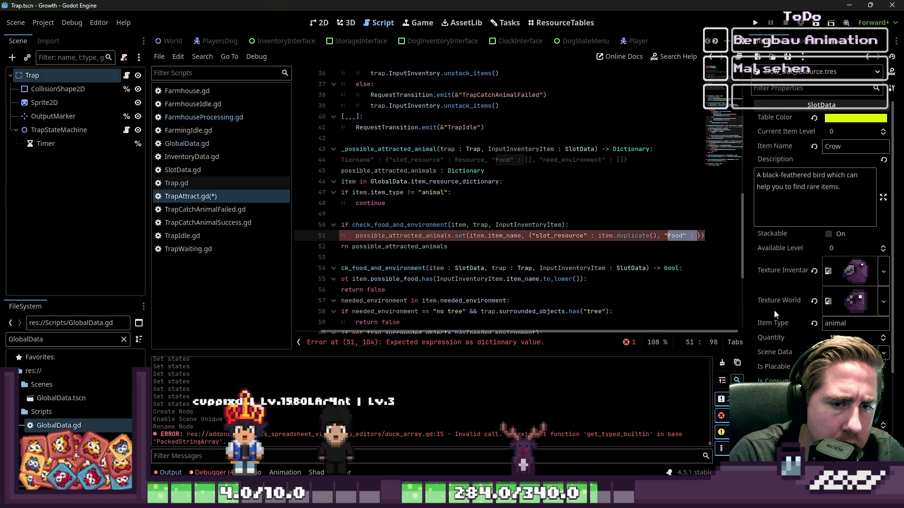
key("ctrl+shift+Left")
key("ctrl+shift+Left")
key("ctrl+shift+Left")
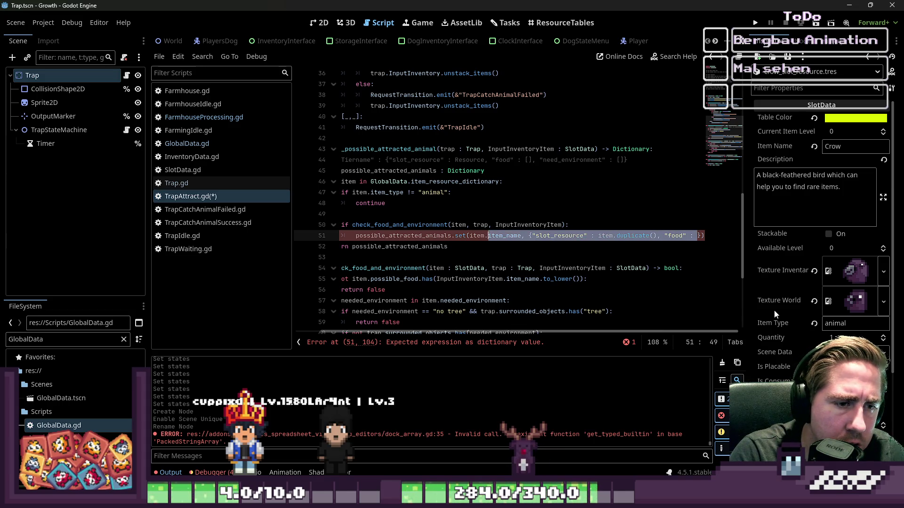
key("ctrl+shift+Right")
key("ctrl+shift+Right")
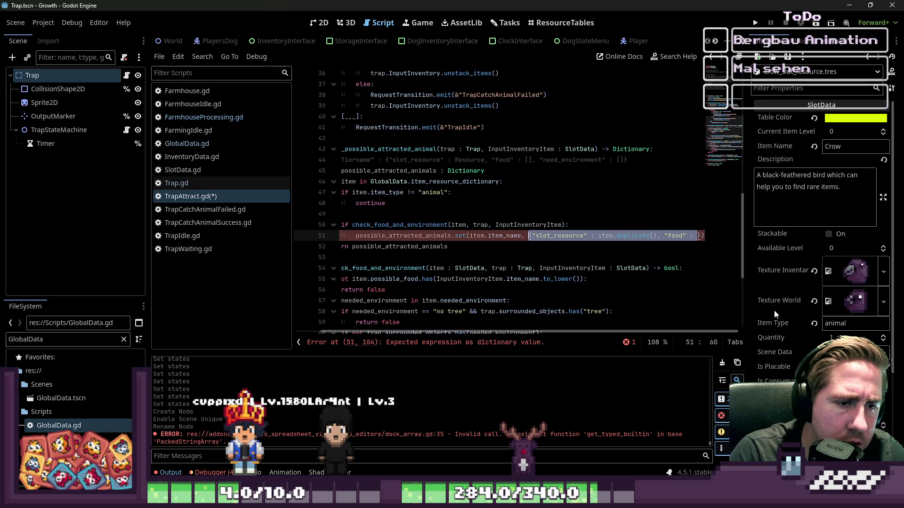
key("Delete")
type("item.du")
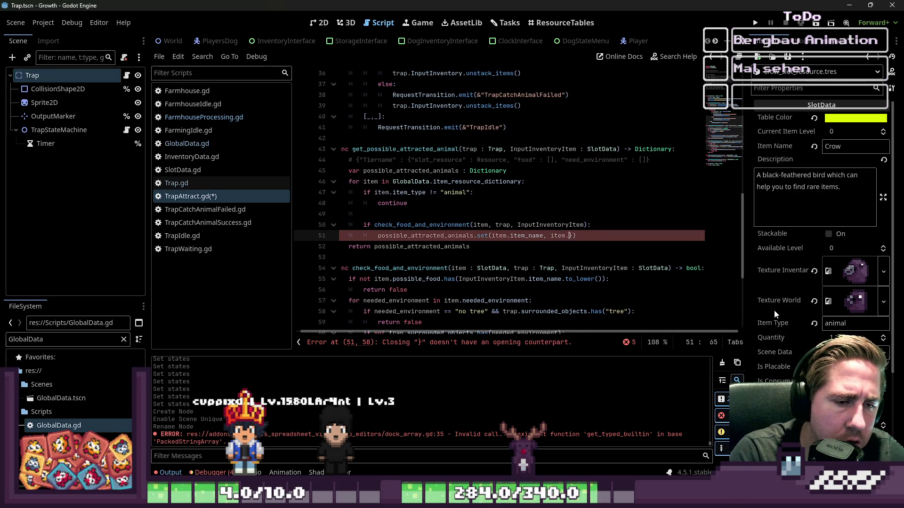
type("plicate(")
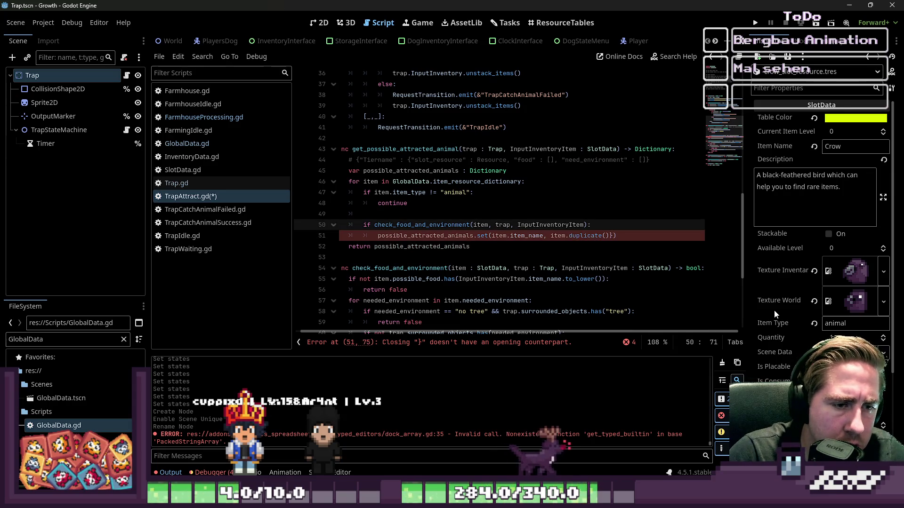
key("Up")
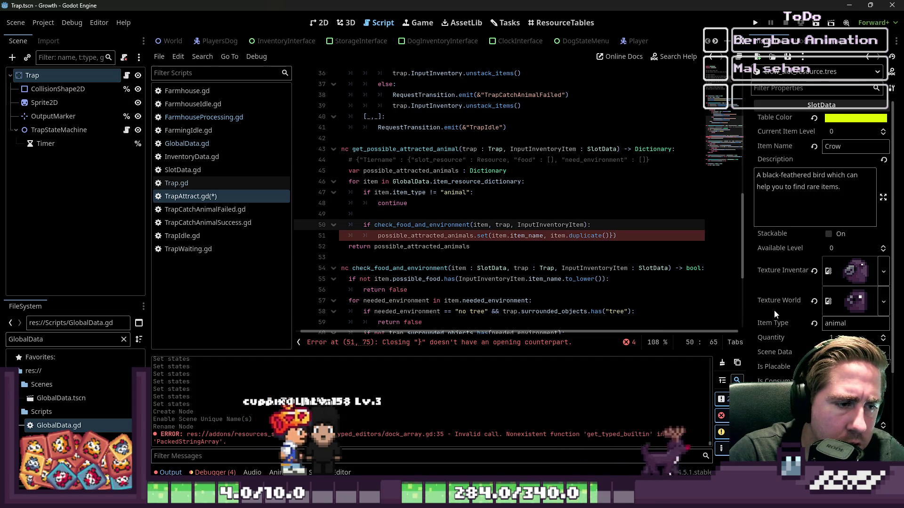
key("Down")
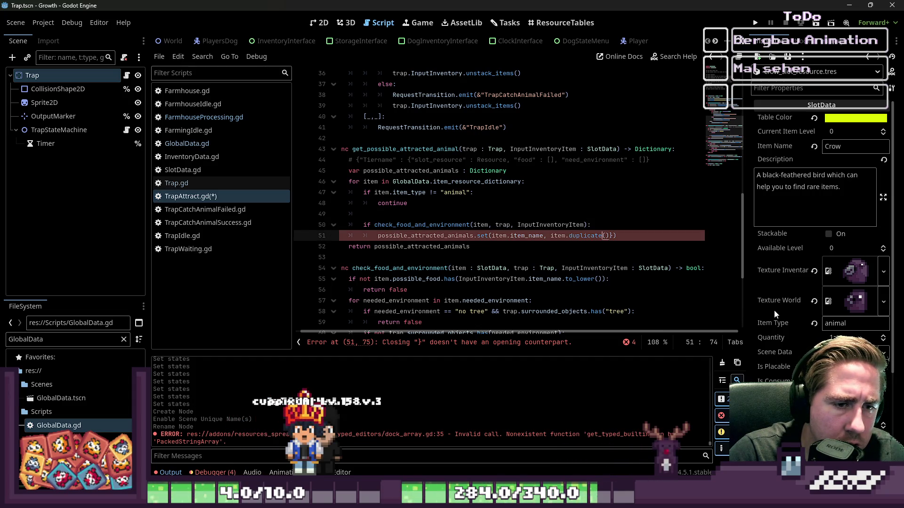
key("Delete")
type(")")
Trim the line 44 format comment so the name maps directly to slot_resource.
key("Up")
key("Up")
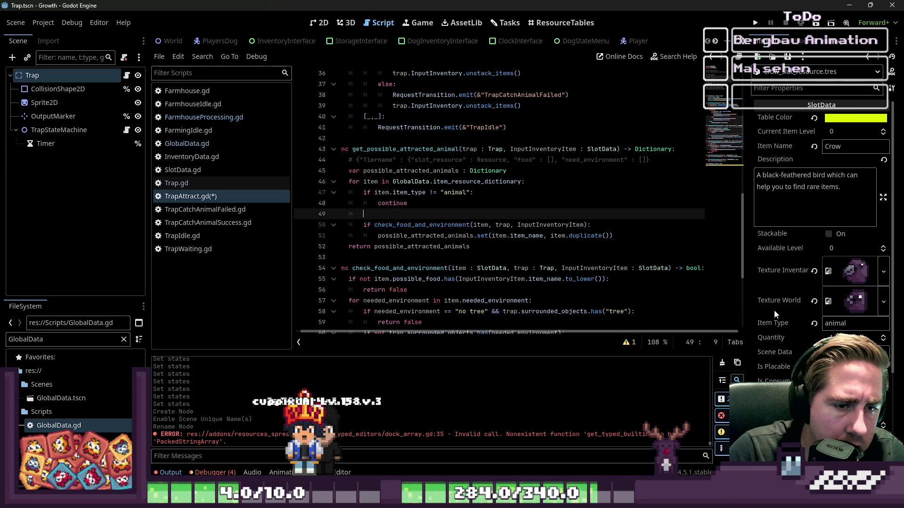
key("Up")
key("Up")
key("Up")
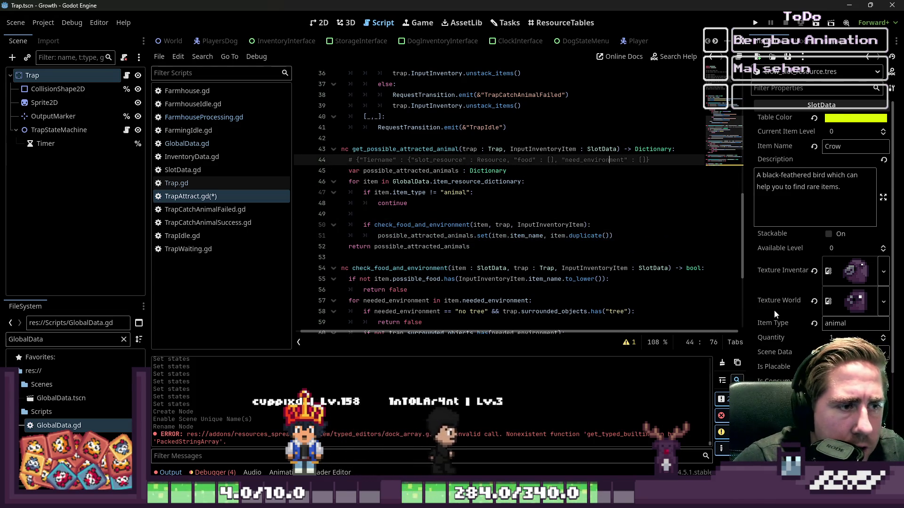
key("Left")
key("Left")
key("ctrl+shift+Right")
key("ctrl+shift+Right")
key("ctrl+shift+Left")
key("Left")
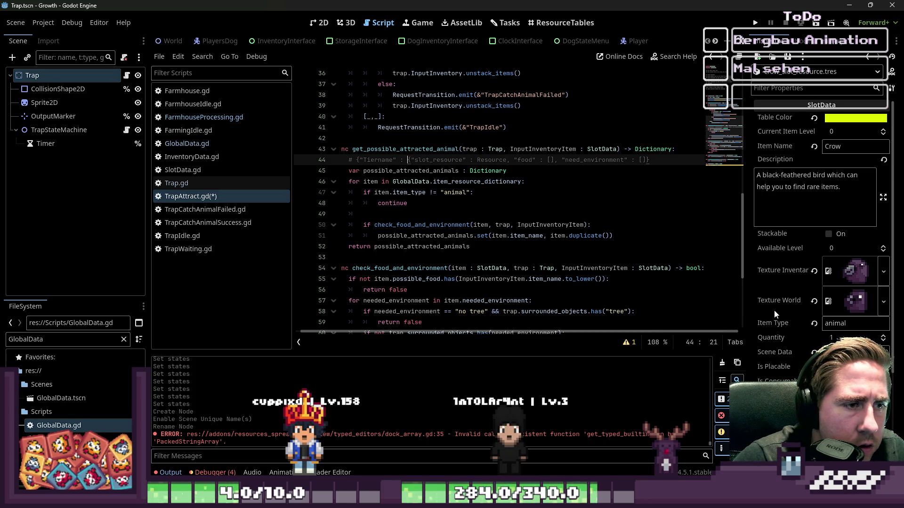
key("Delete")
key("Delete")
key("ctrl+Right")
key("ctrl+shift+Right")
key("ctrl+shift+Right")
key("ctrl+shift+Right")
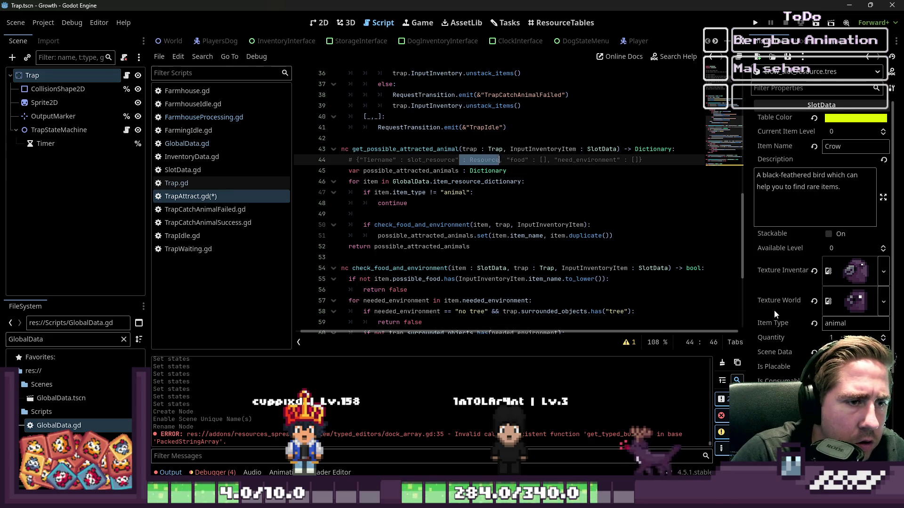
type("}")
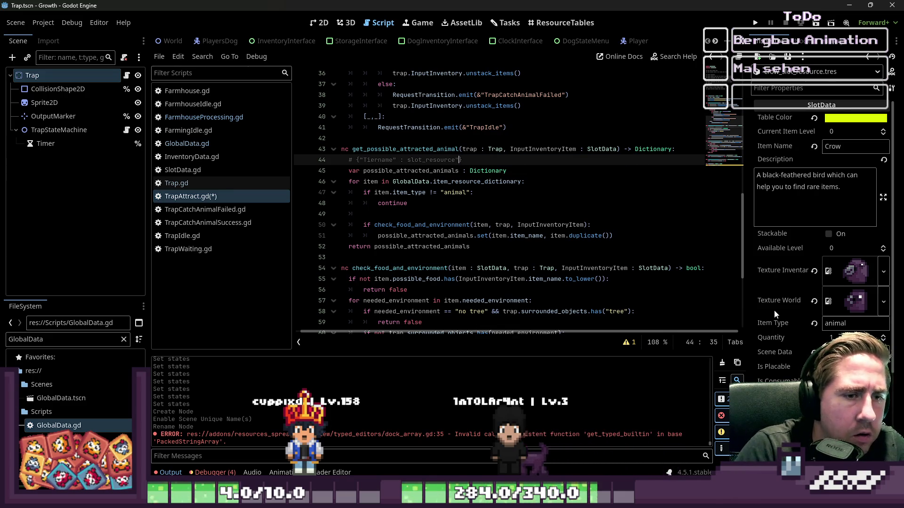
Tidy the blank line before the food check and highlight both functions' uses.
key("Down")
key("Down")
key("Down")
key("Down")
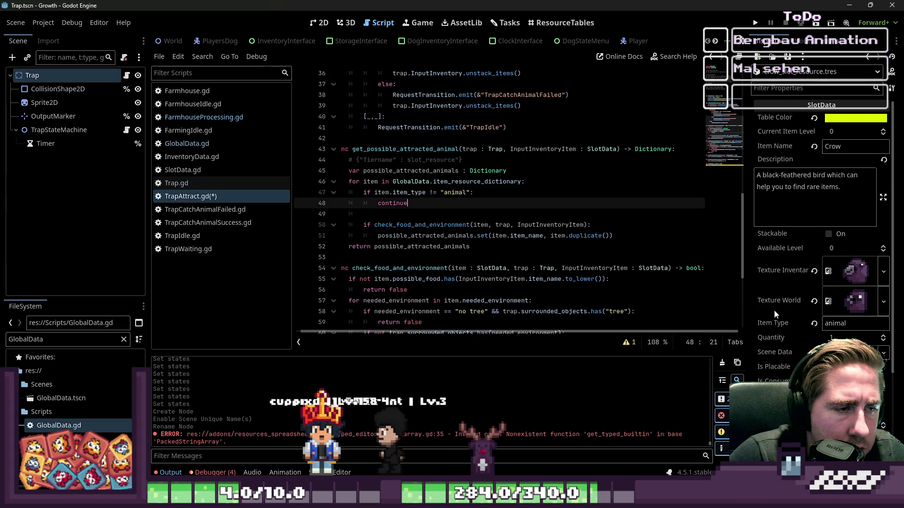
key("Return")
key("BackSpace")
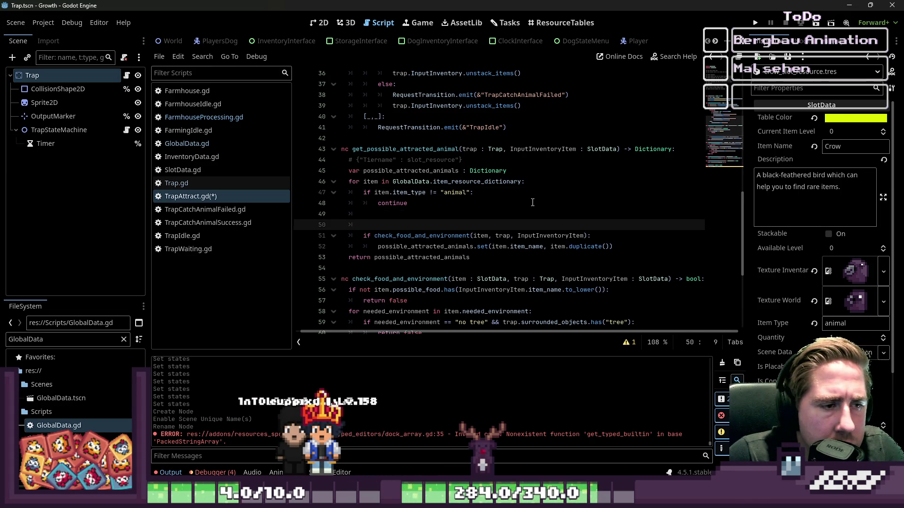
key("BackSpace")
key("BackSpace")
key("Tab")
key("Tab")
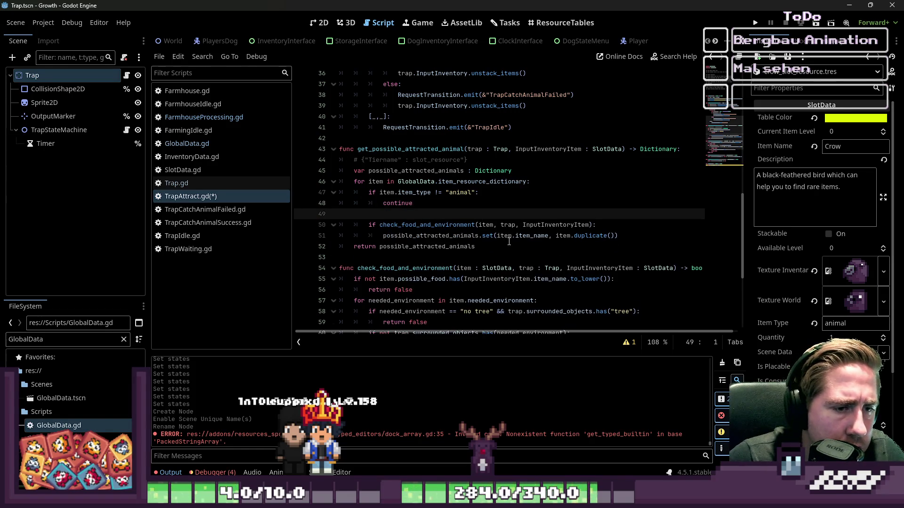
double_click(420, 225)
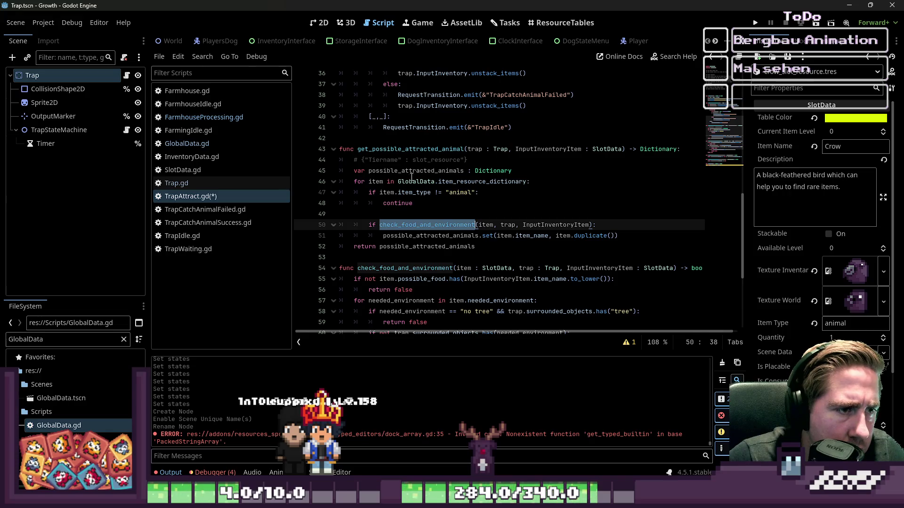
double_click(438, 149)
scroll(453, 175, "up", 2)
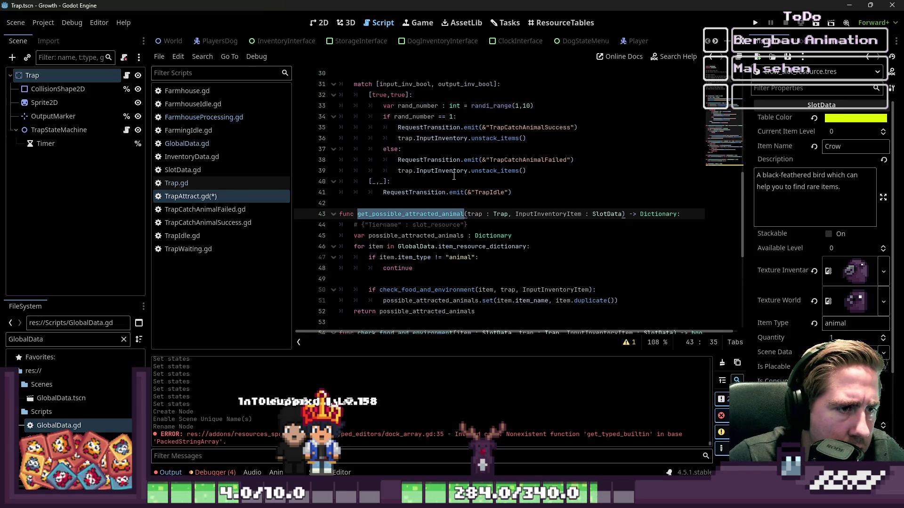
Add an OutputInventory.add_item call on a new line in the successful-catch branch.
scroll(452, 187, "up", 1)
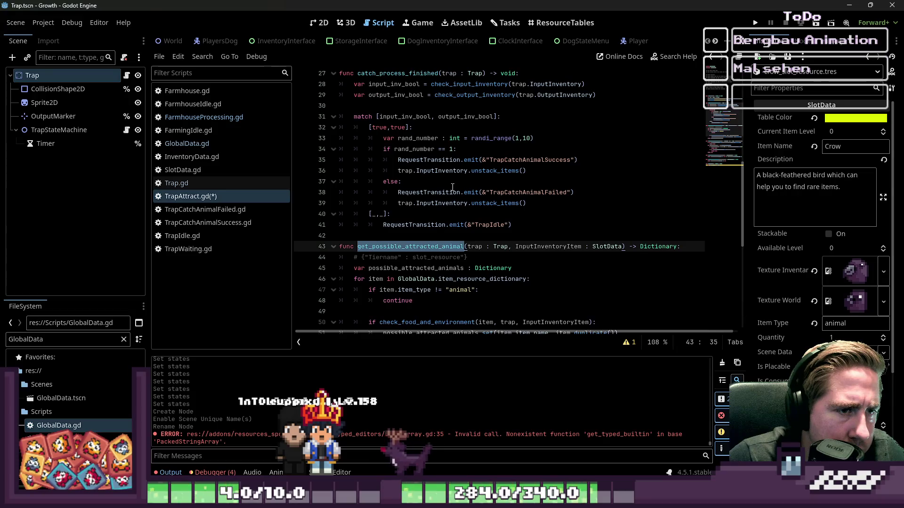
left_click(429, 214)
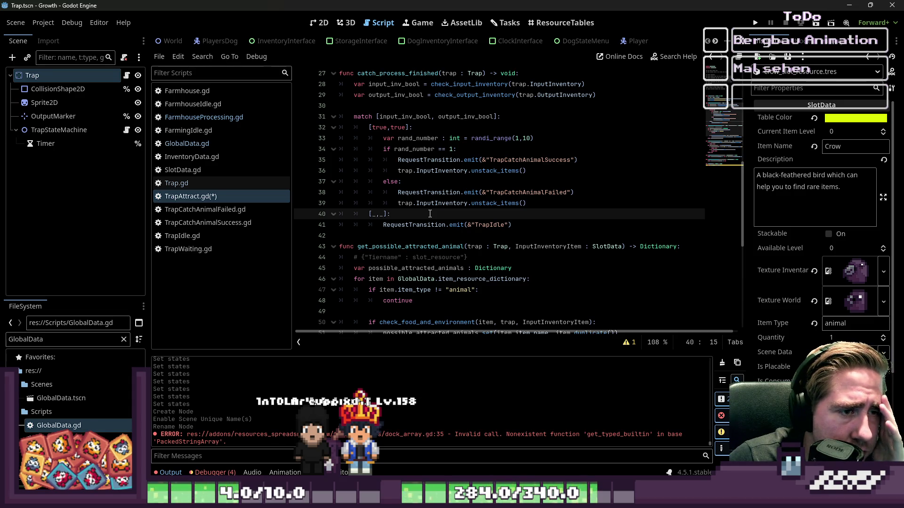
left_click(529, 193)
double_click(540, 160)
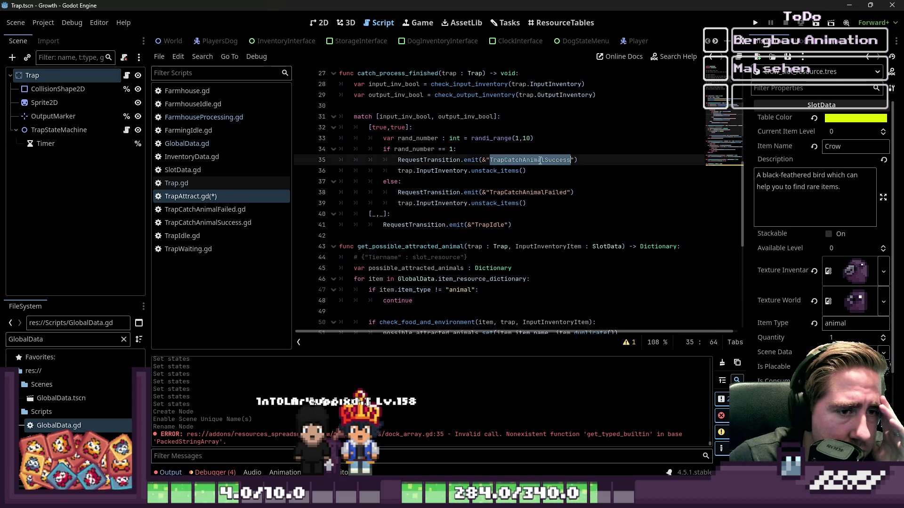
left_click(525, 171)
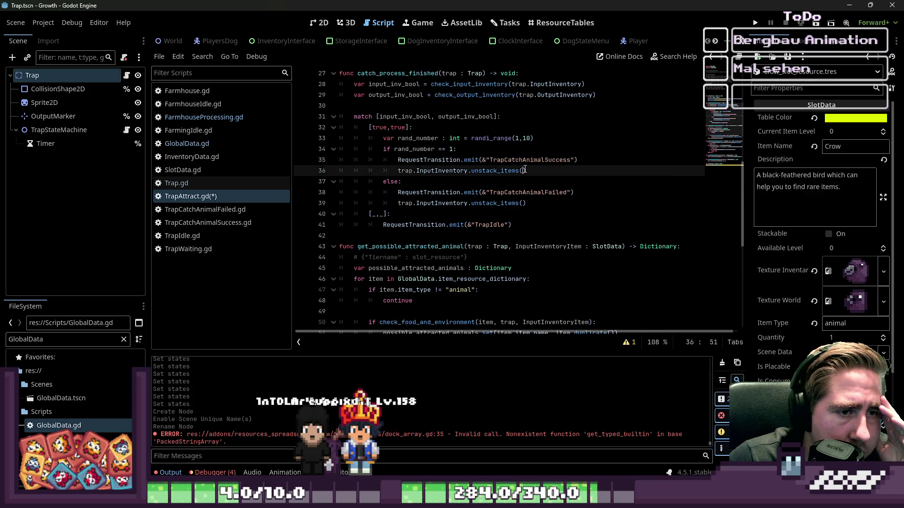
key("Return")
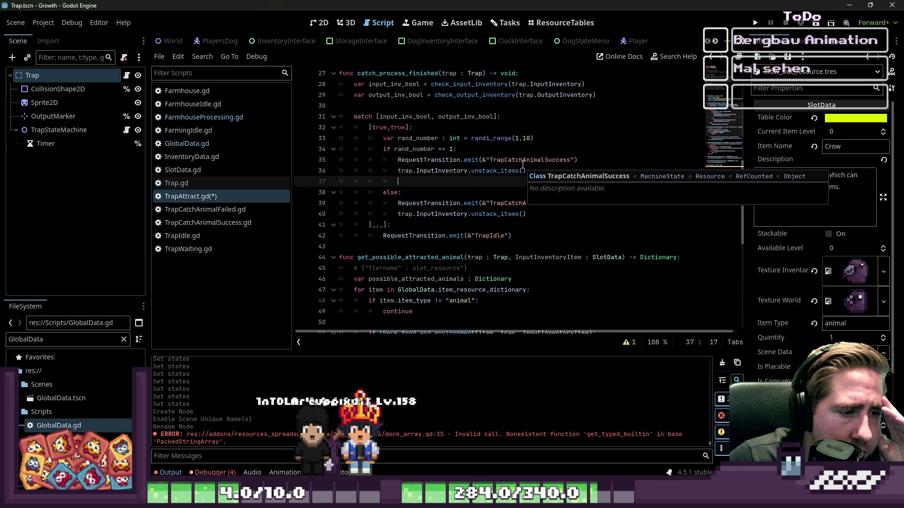
type("tr")
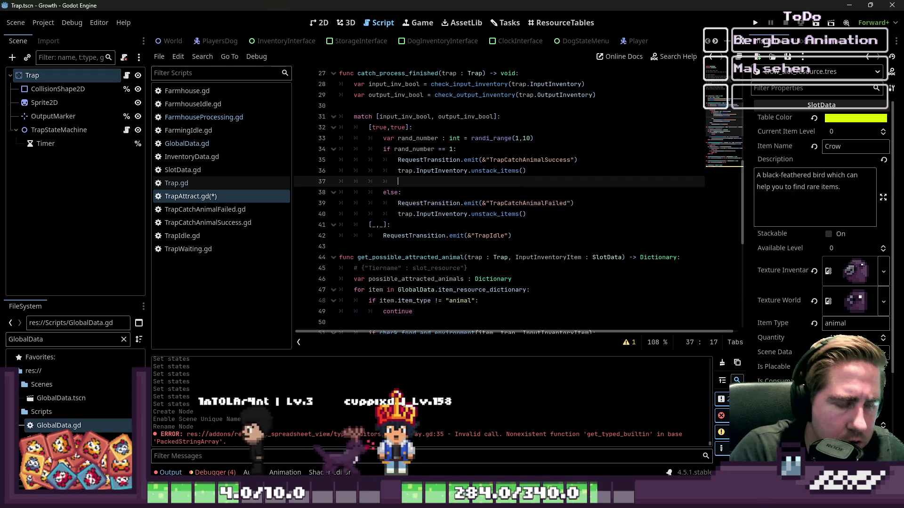
type("OutputInventory.")
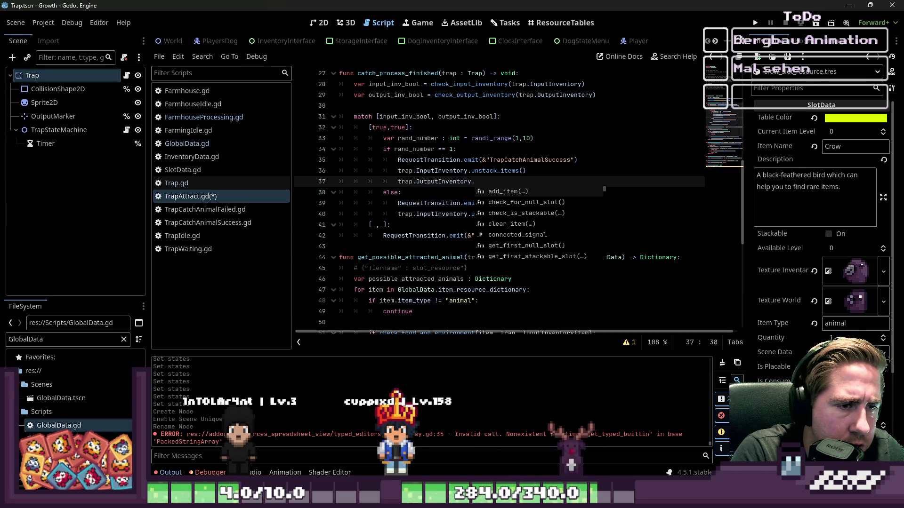
key("Return")
Pass get_possible_attracted_animal(trap, trap.InputInventory[0]) into add_item.
type("get_possible_attracted_animal")
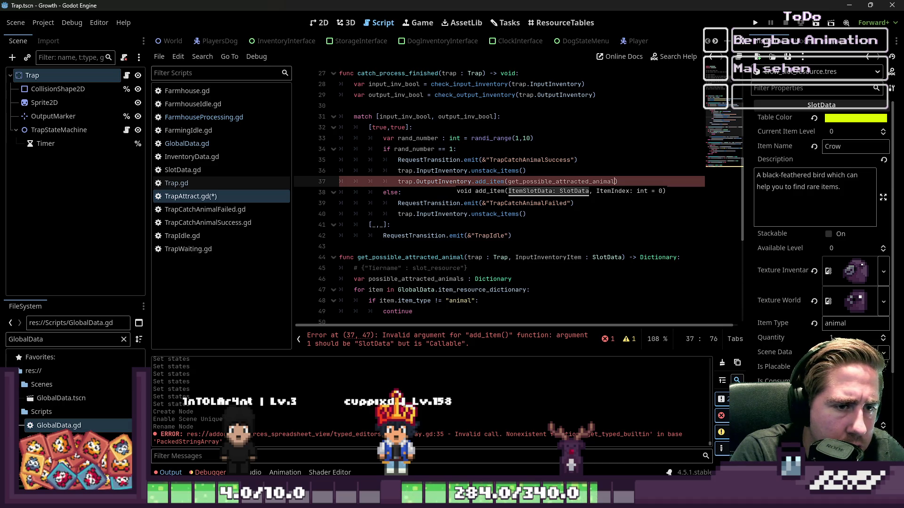
type("(tra")
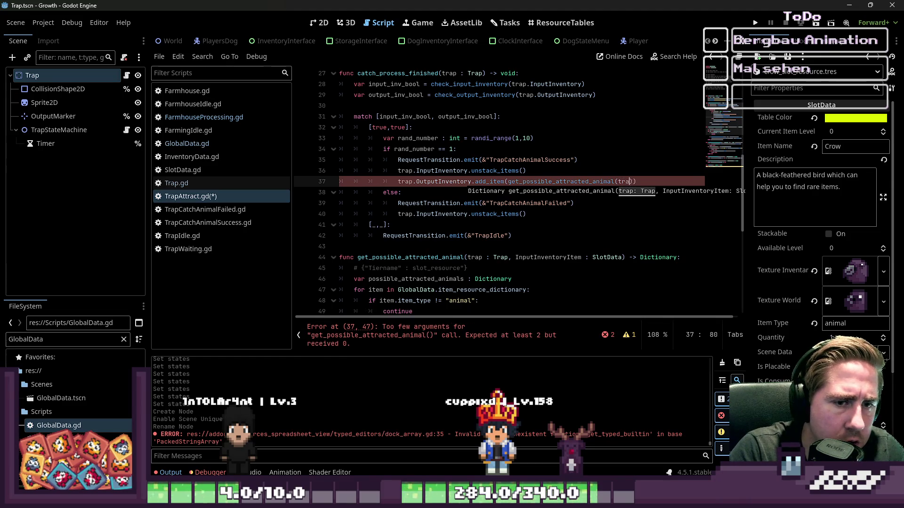
type("p,")
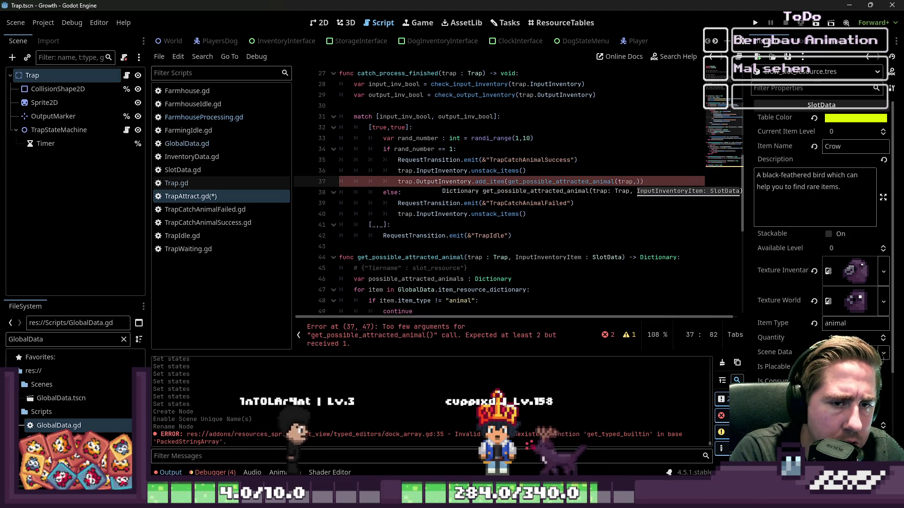
type("trap.")
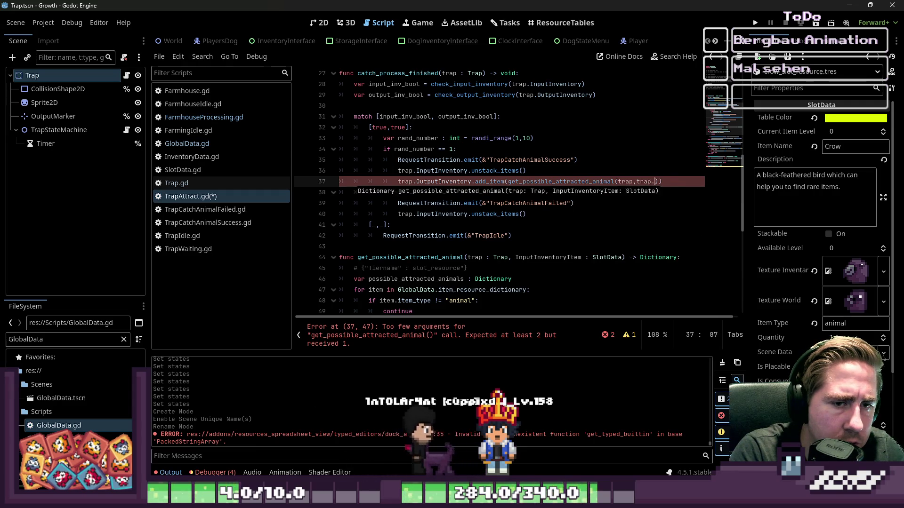
type("InputInventory.")
key("BackSpace")
type("[0],")
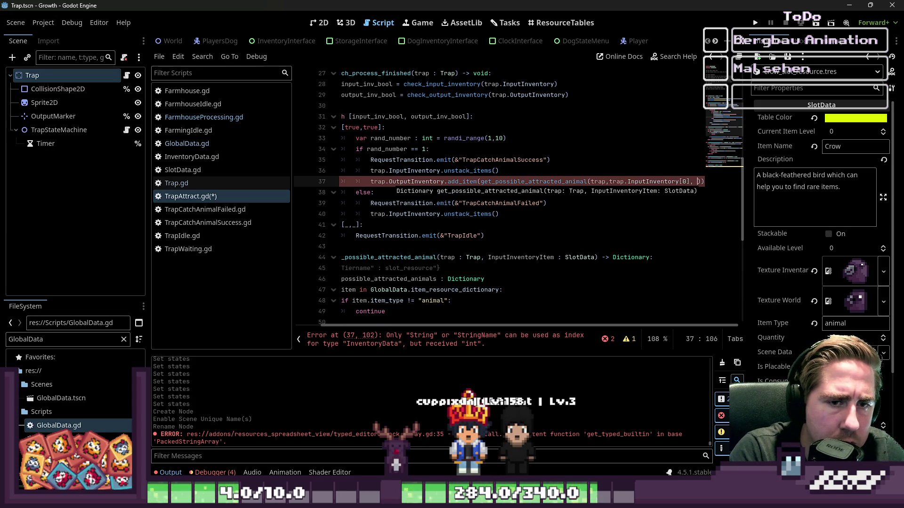
key("BackSpace")
key("BackSpace")
key("Down")
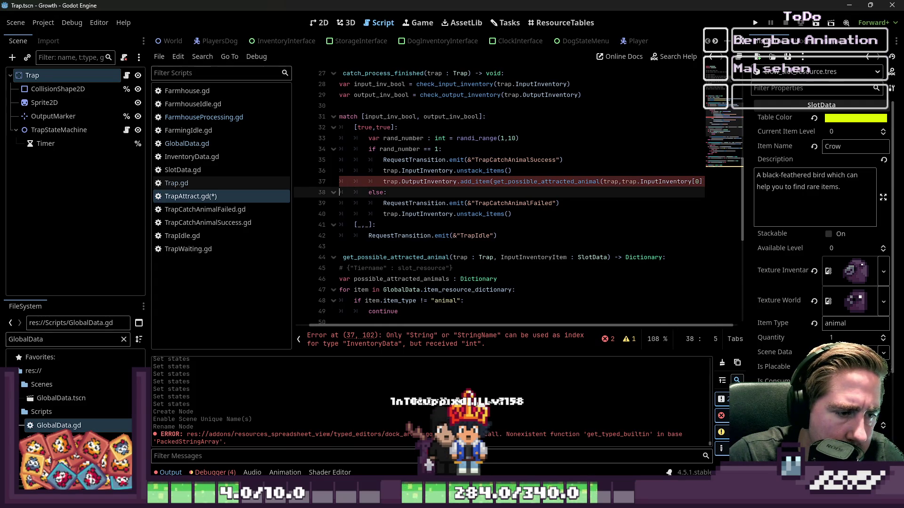
Correct the second argument on line 37 to trap.InputInventory.items[0].
left_click(693, 181)
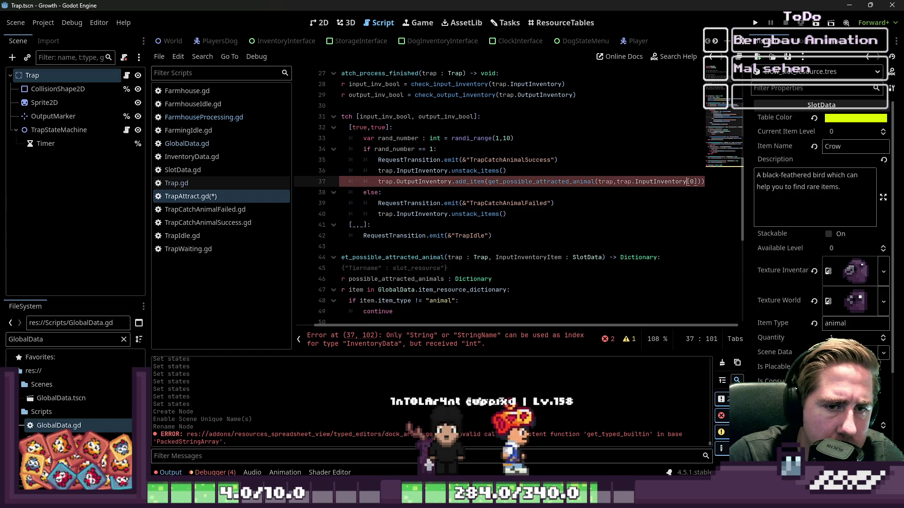
type(".it")
key("Return")
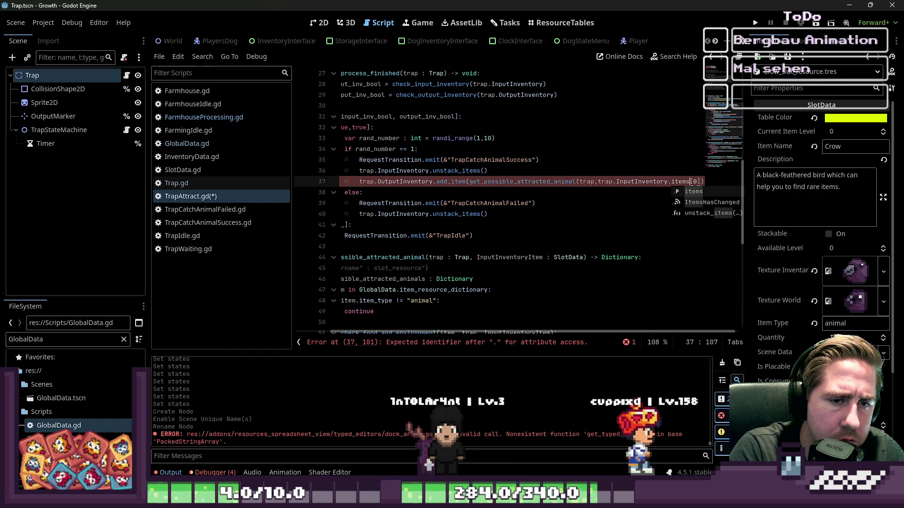
key("Up")
key("Down")
key("Down")
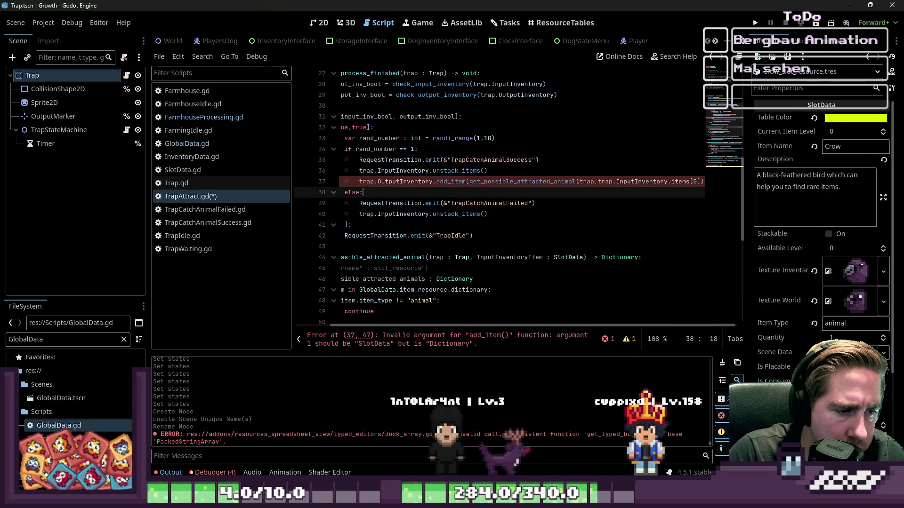
key("Left")
key("Left")
key("Left")
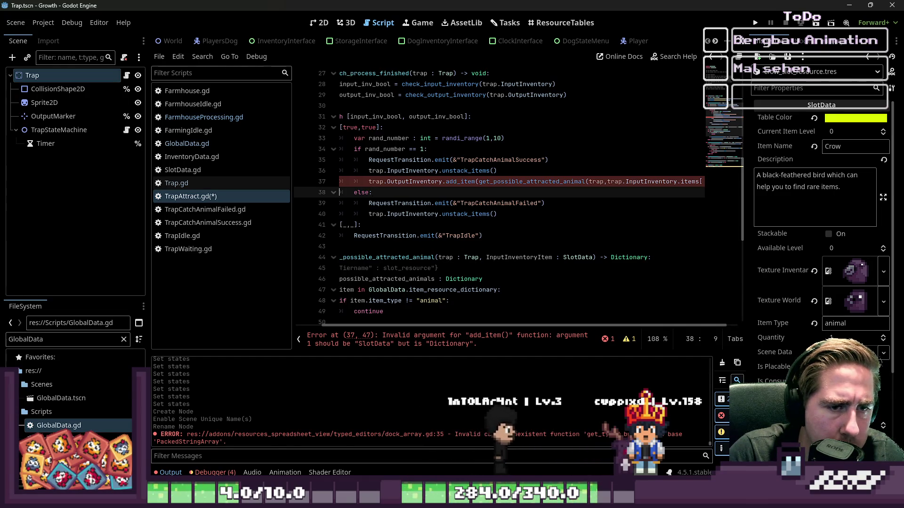
key("Up")
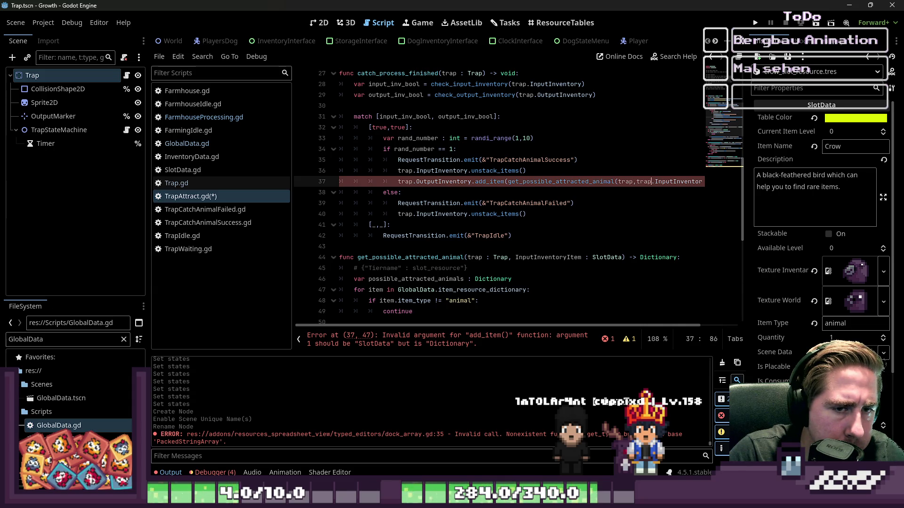
key("ctrl+Right")
type(".items[0]")
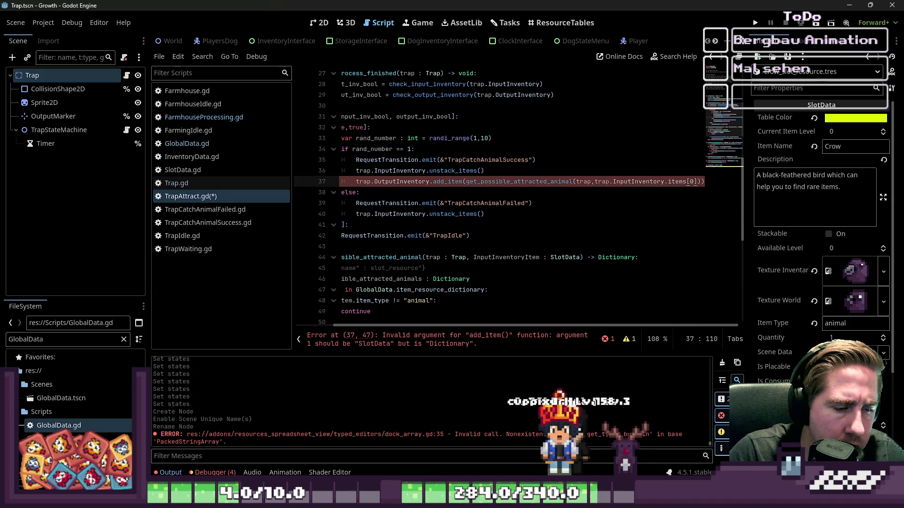
key("Down")
key("Down")
key("Down")
key("Down")
key("End")
key("ctrl+shift+Left")
type("Arra")
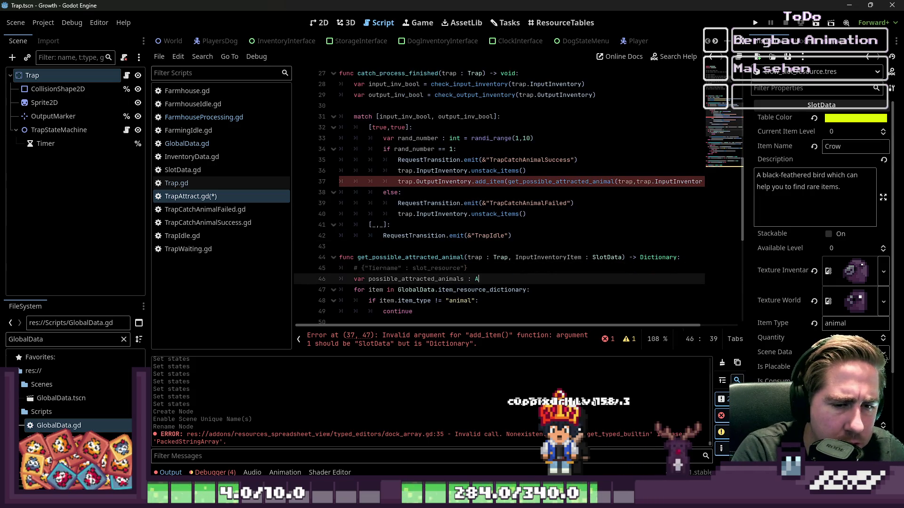
type("y")
left_click(474, 257)
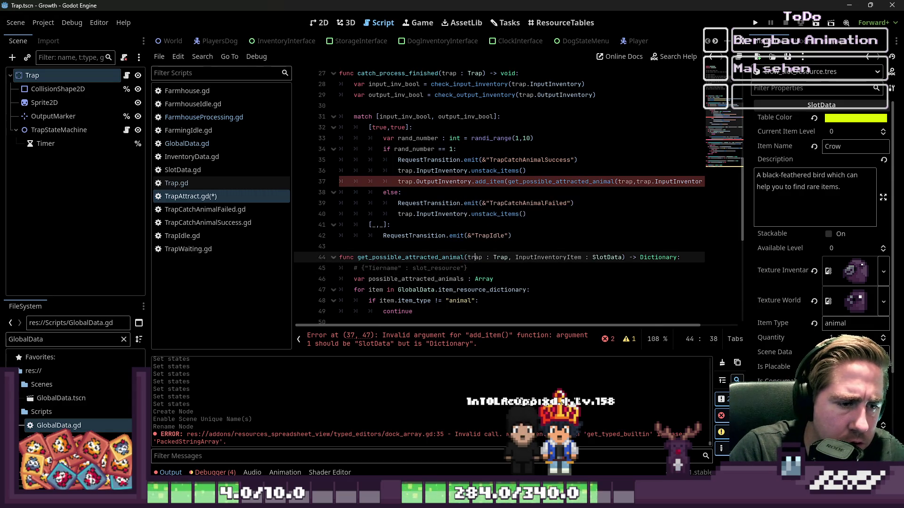
type("Array")
left_click(363, 268)
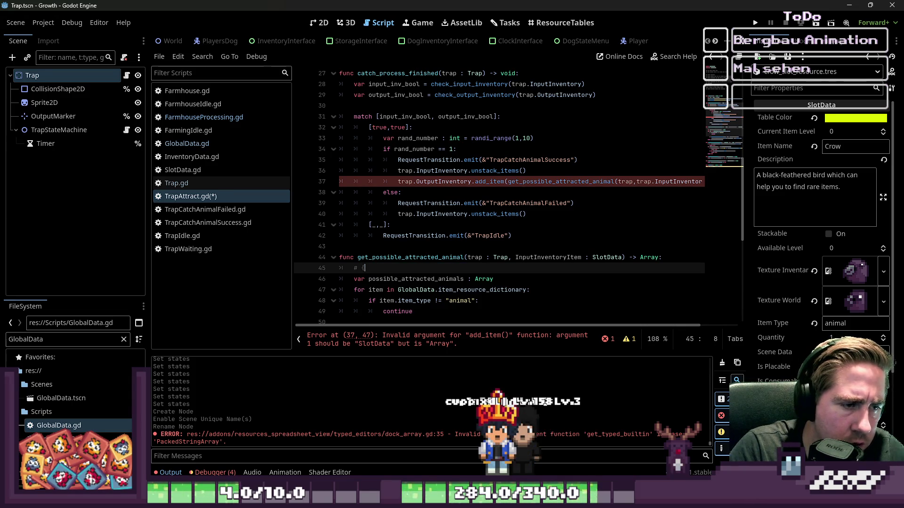
key("BackSpace")
key("BackSpace")
key("Down")
key("Down")
key("Down")
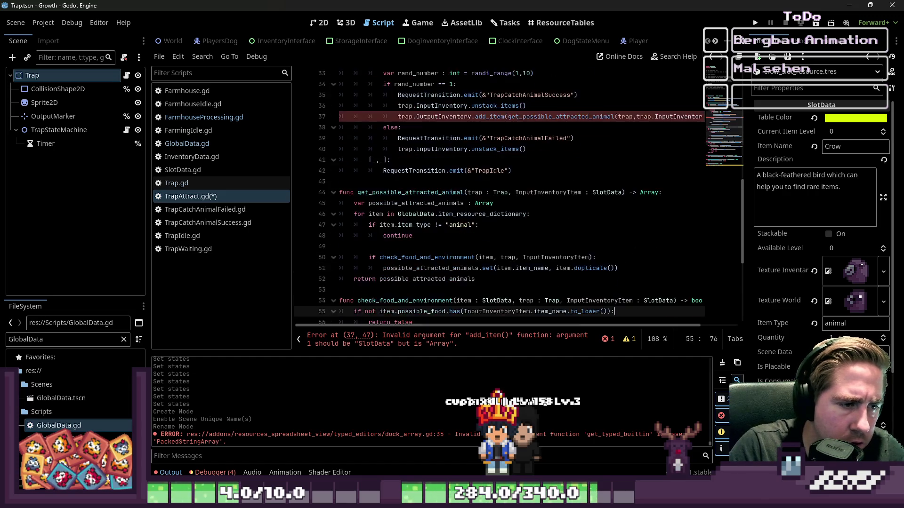
key("Up")
key("Up")
key("Up")
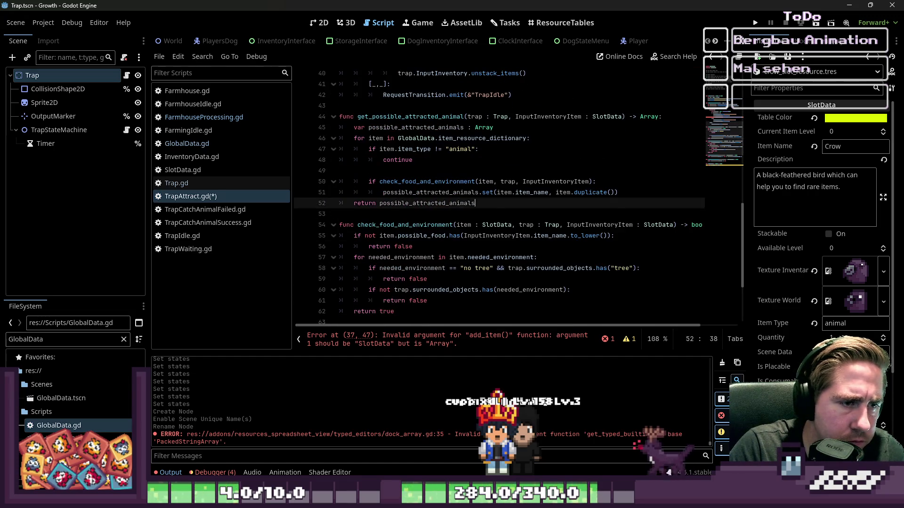
key("Home")
key("Home")
key("Return")
key("Up")
key("Tab")
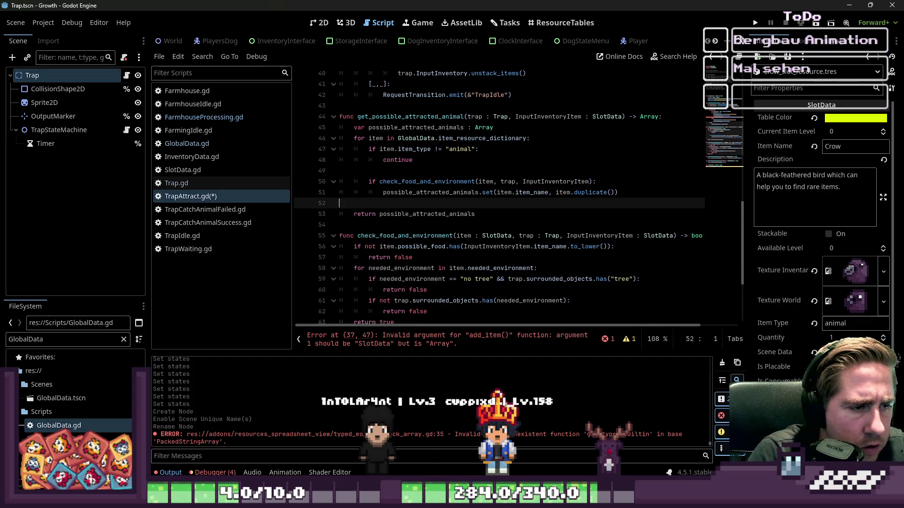
key("Delete")
double_click(427, 203)
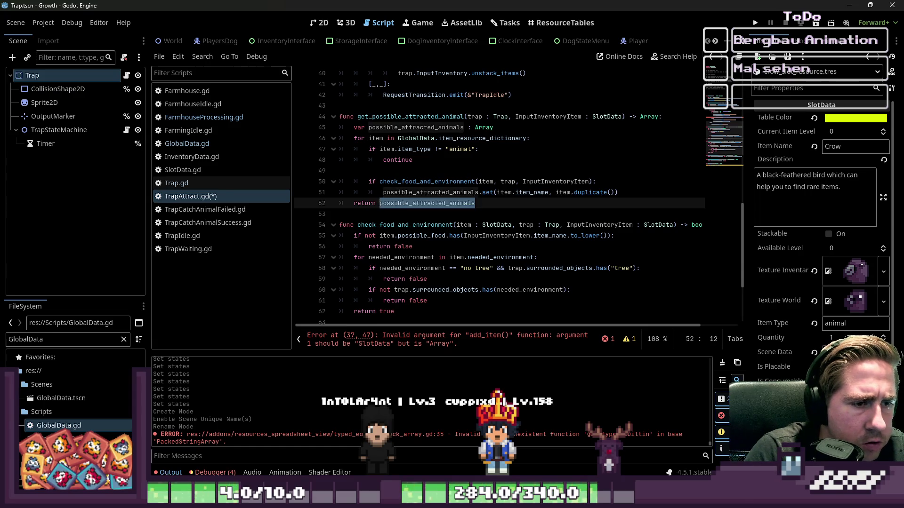
left_click(581, 116)
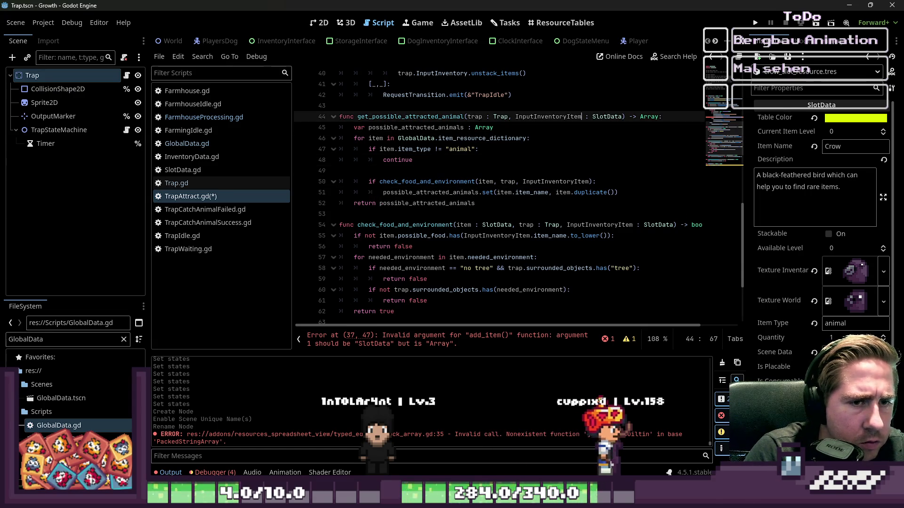
left_click(658, 117)
type("lotData")
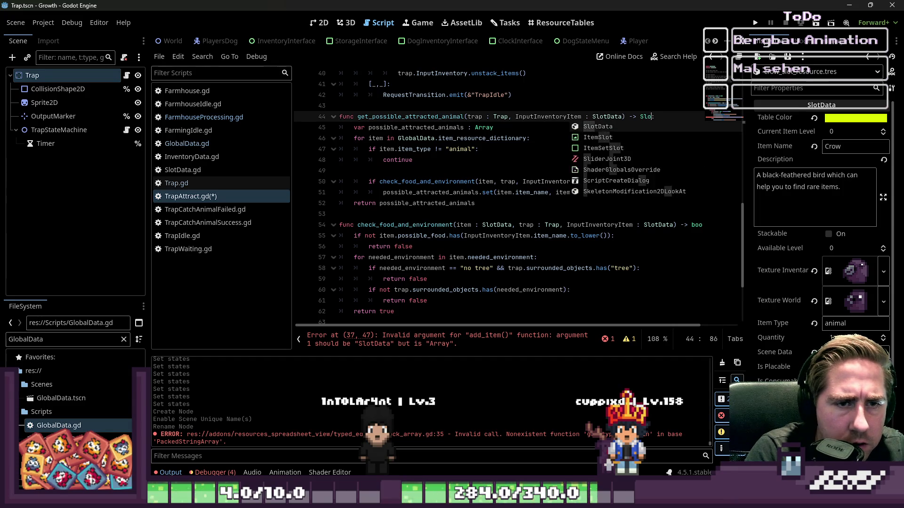
left_click(493, 127)
key("Down")
key("Down")
key("Down")
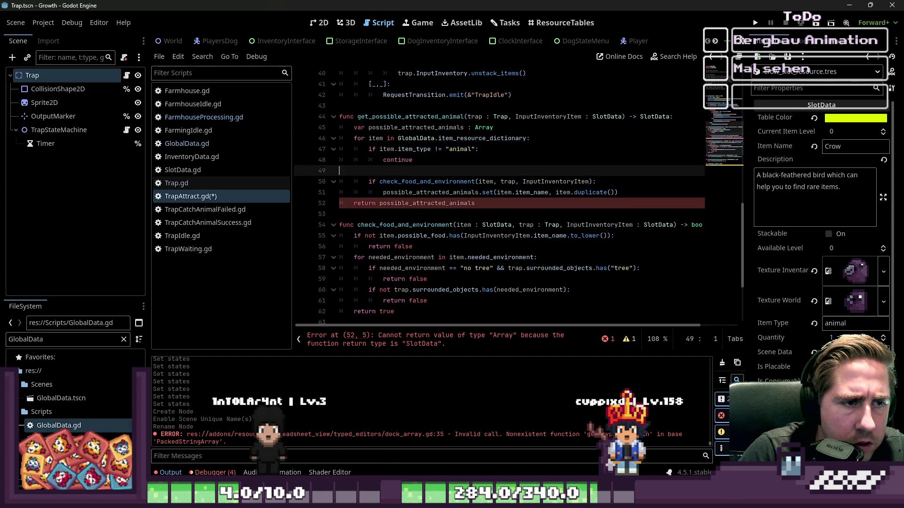
type(".pick")
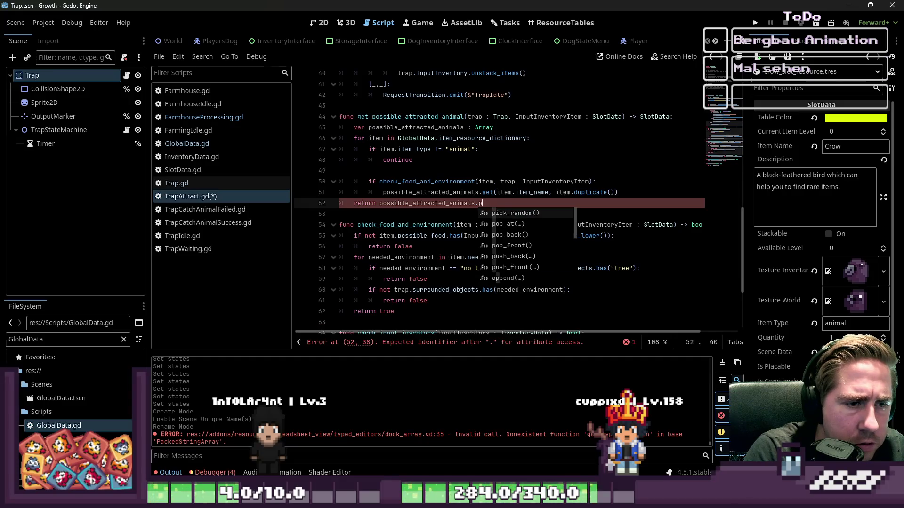
key("Return")
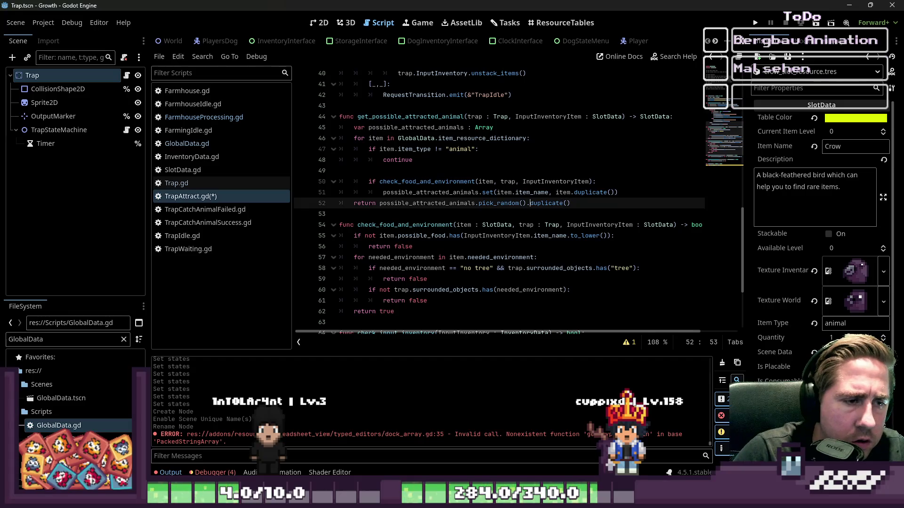
double_click(426, 202)
left_click(511, 138)
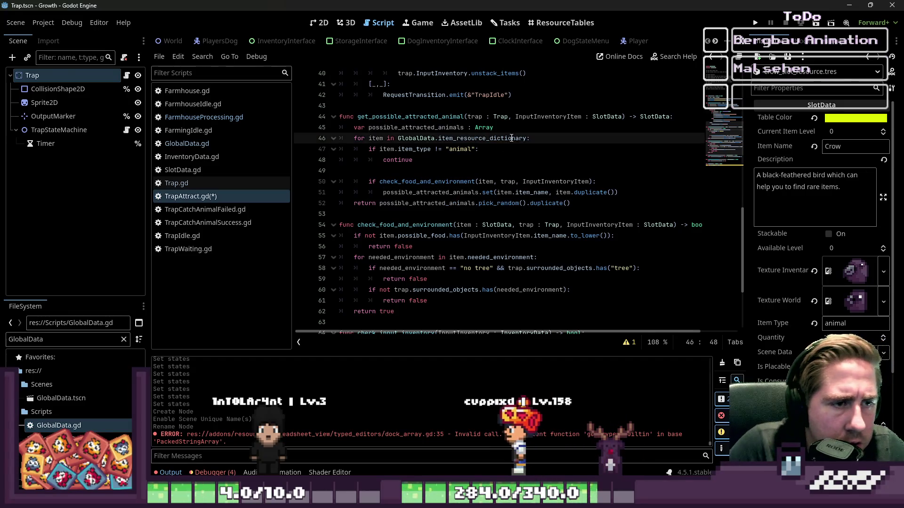
scroll(512, 138, "up", 2)
left_click(619, 259)
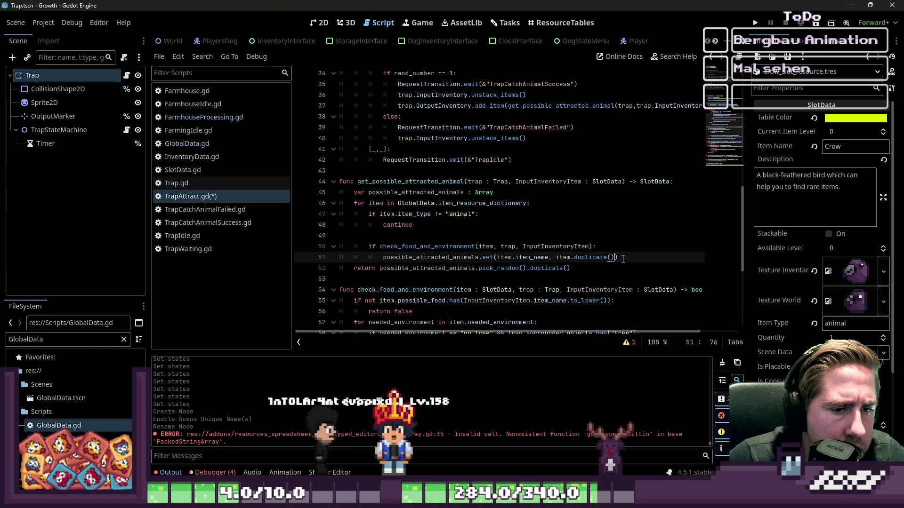
key("Return")
double_click(426, 278)
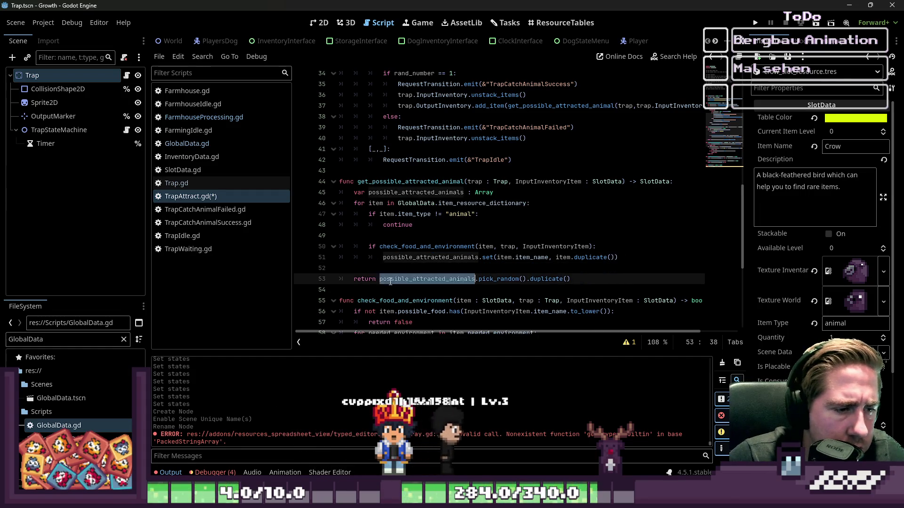
left_click(530, 238)
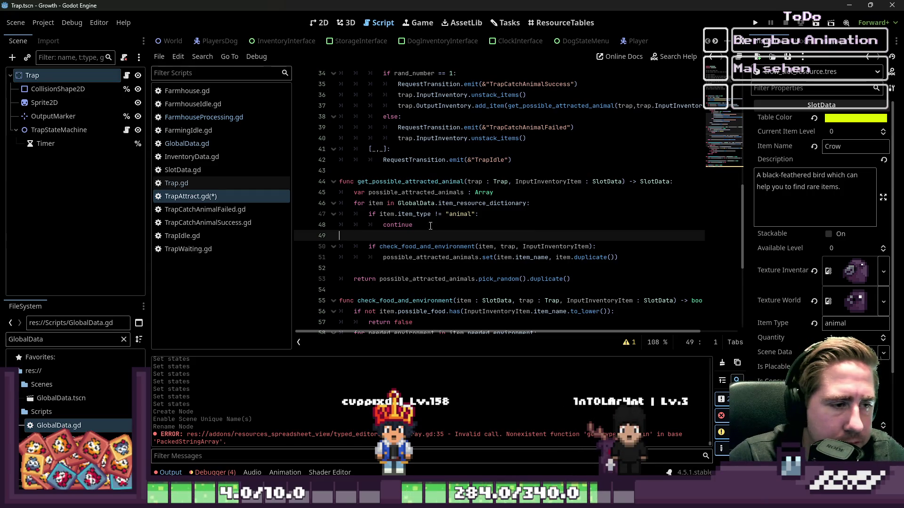
double_click(426, 192)
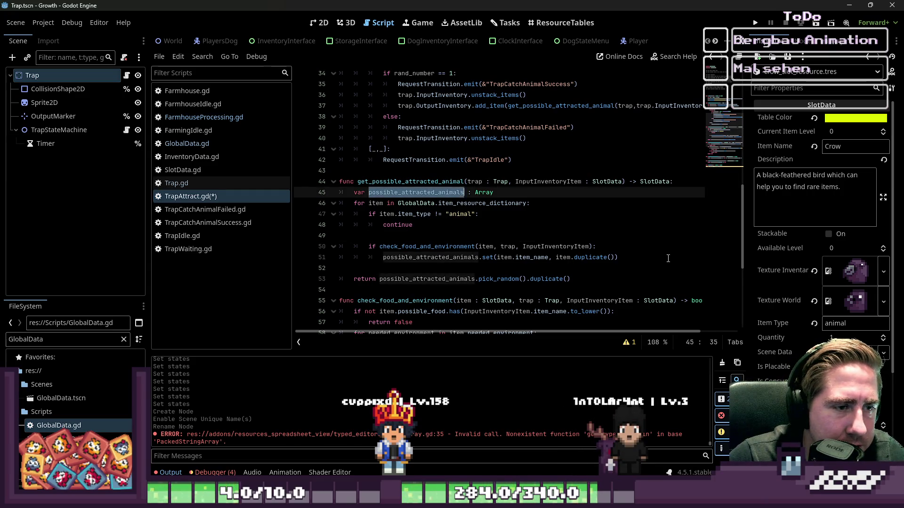
double_click(399, 182)
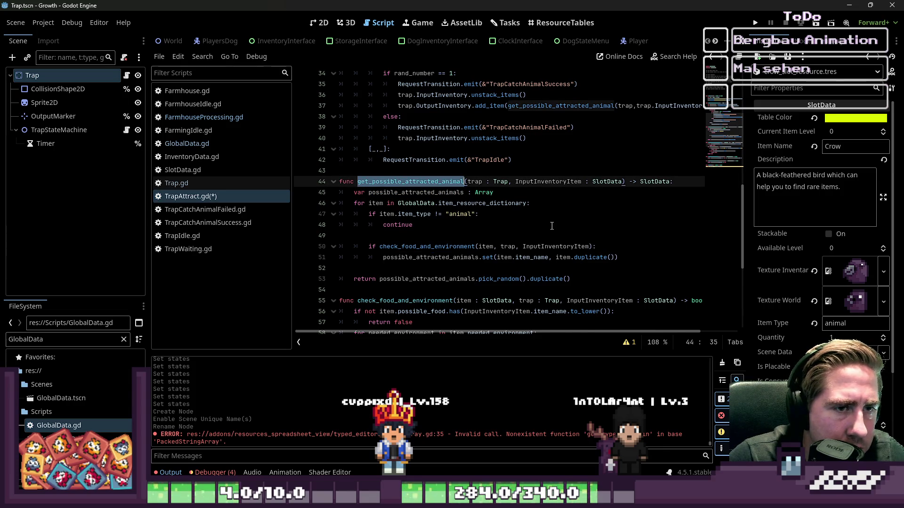
scroll(551, 226, "up", 3)
scroll(553, 244, "down", 4)
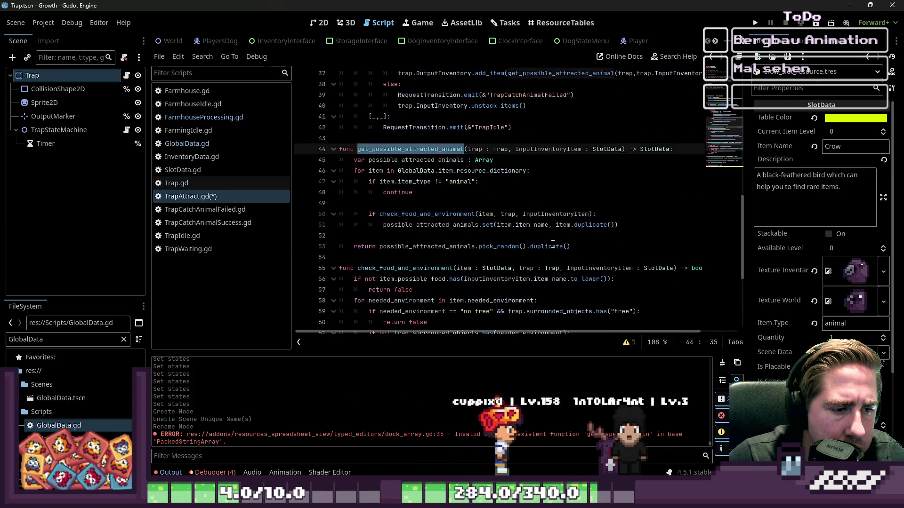
scroll(553, 245, "up", 3)
scroll(530, 330, "right", 2)
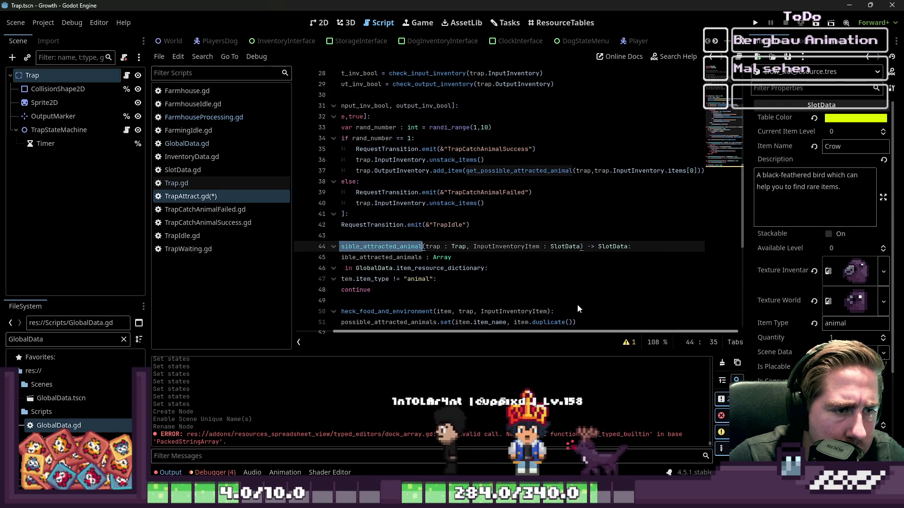
scroll(493, 283, "left", 2)
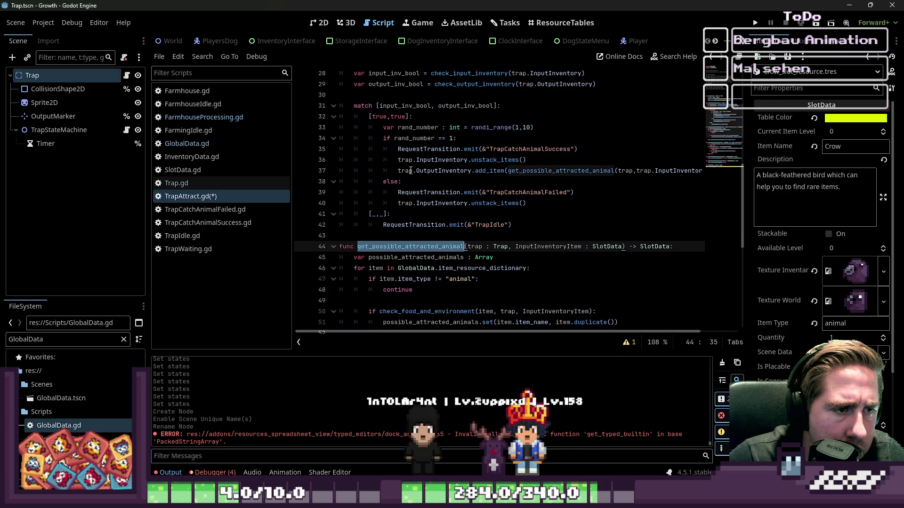
left_click(461, 171)
key("Down")
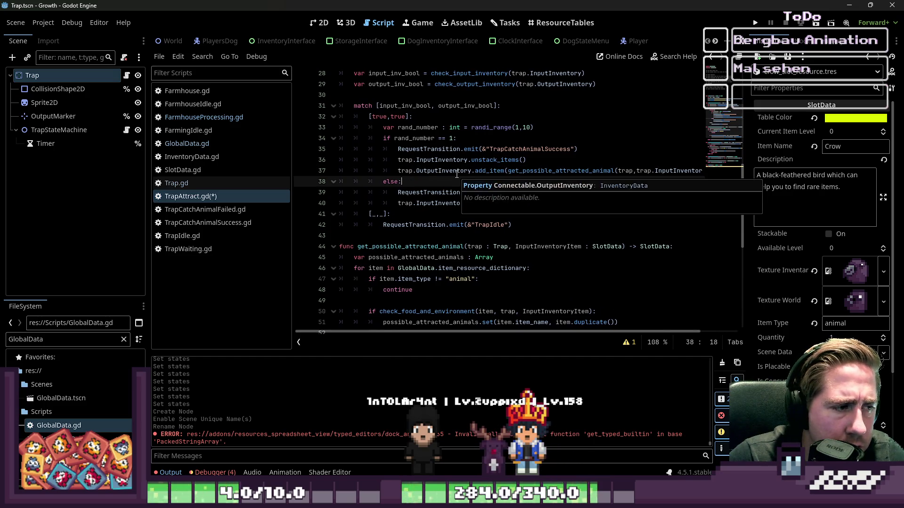
left_click(381, 181)
left_click(533, 202)
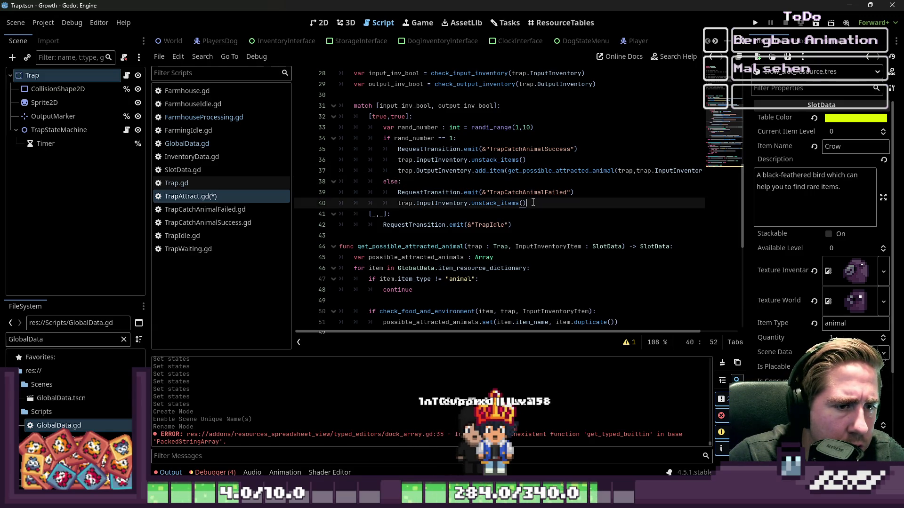
key("Return")
key("BackSpace")
key("BackSpace")
key("BackSpace")
key("BackSpace")
key("BackSpace")
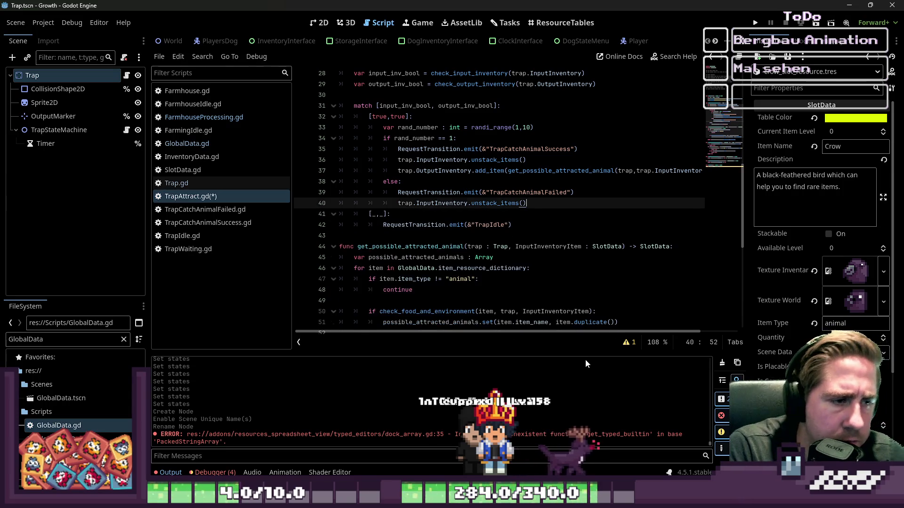
key("Up")
key("Up")
key("Up")
key("Up")
key("Up")
Cut the success-branch emit line out of its position on line 35.
key("End")
key("Left")
key("Left")
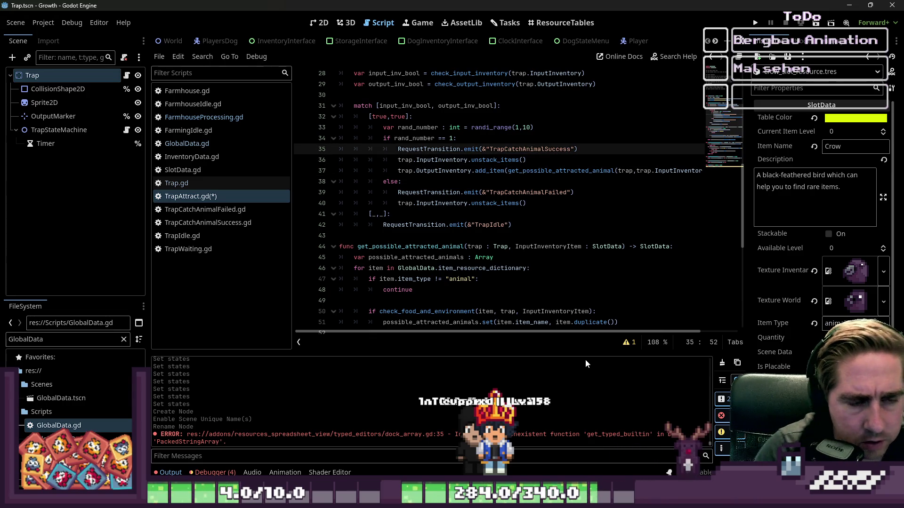
key("End")
key("ctrl+shift+Left")
key("ctrl+shift+Left")
key("ctrl+shift+Left")
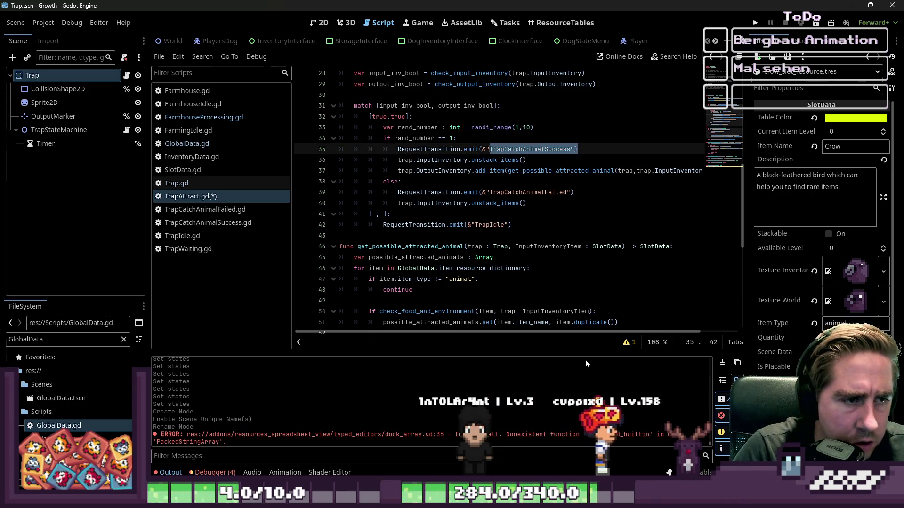
key("ctrl+x")
key("BackSpace")
key("BackSpace")
key("BackSpace")
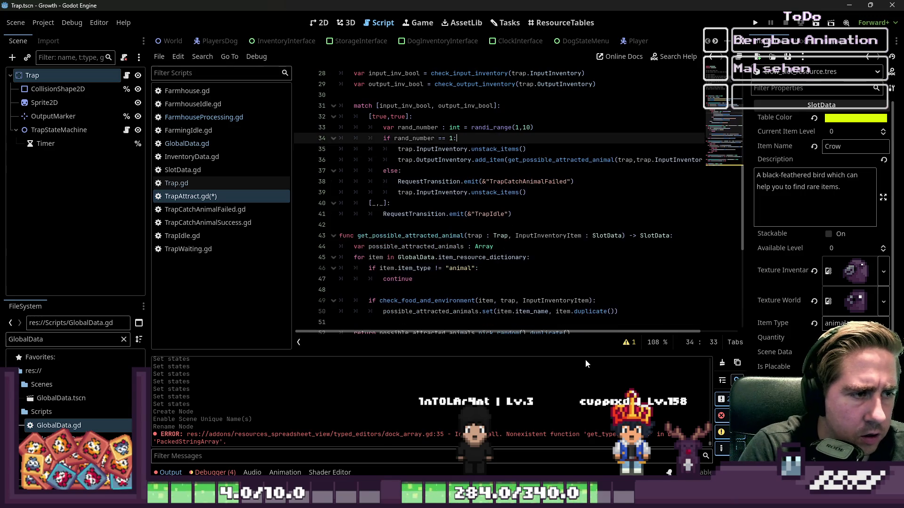
key("Down")
key("Down")
key("Down")
Paste the emit line onto a new line right after add_item, above else.
key("Home")
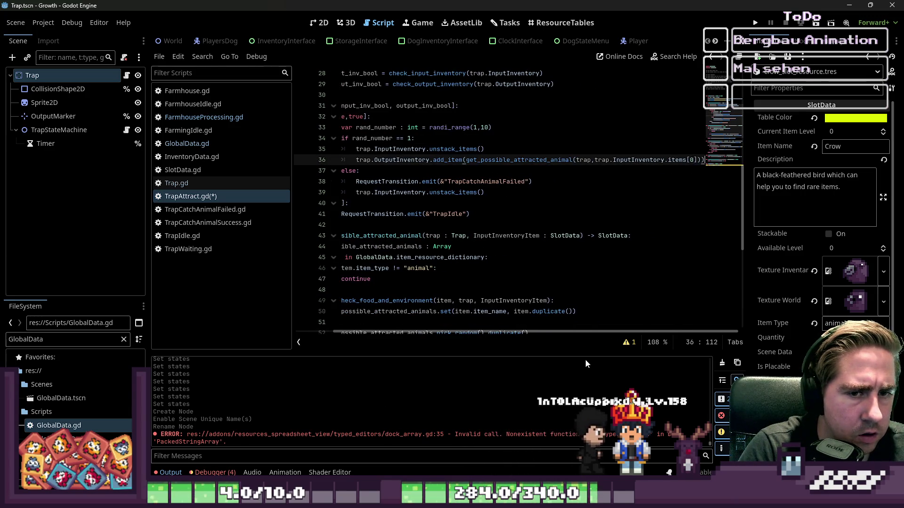
key("Return")
key("Up")
key("ctrl+v")
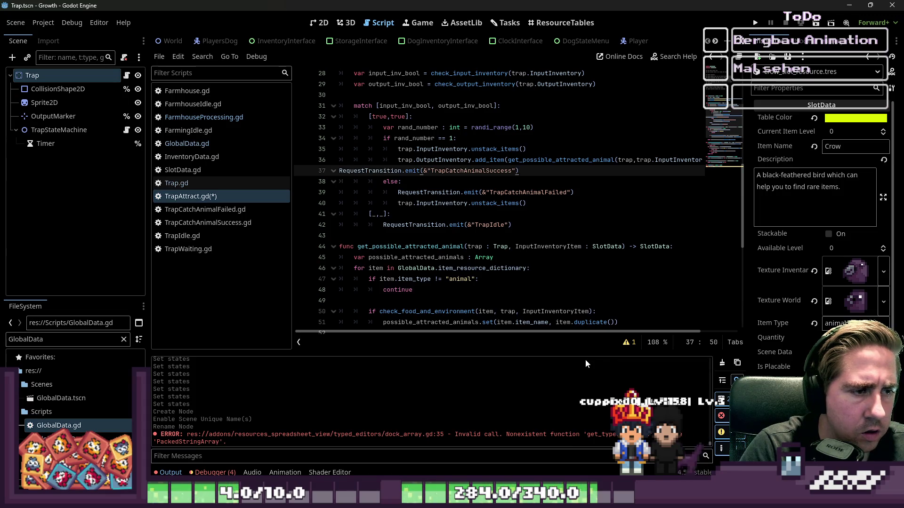
key("Up")
key("Up")
key("Up")
key("Down")
key("Down")
key("Down")
key("Down")
key("Up")
key("Home")
key("shift+End")
key("ctrl+x")
key("BackSpace")
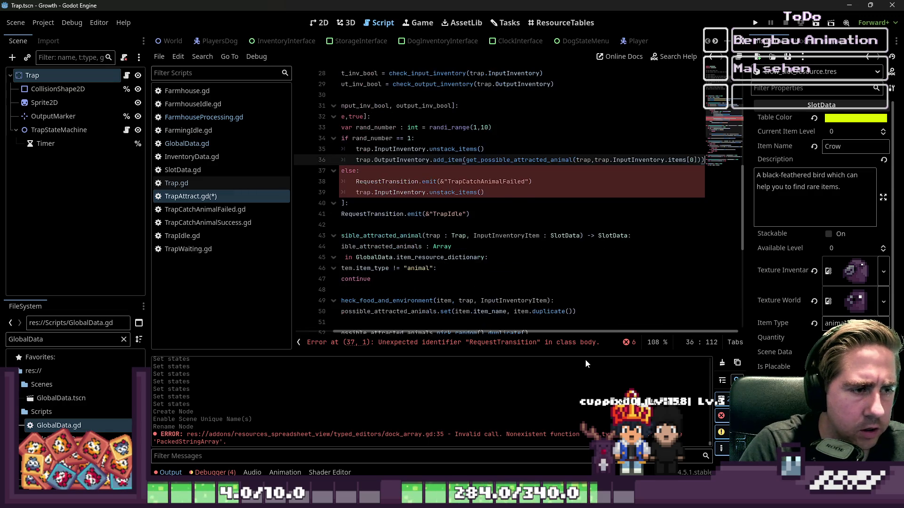
key("ctrl+z")
key("ctrl+z")
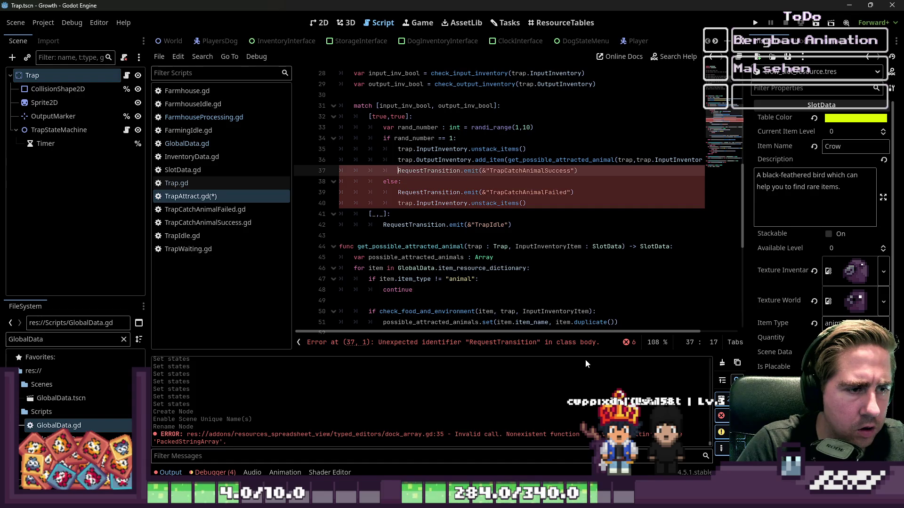
Rename the emitted state from TrapCatchAnimalSuccess to TrapCatchFinished.
key("ctrl+shift+Left")
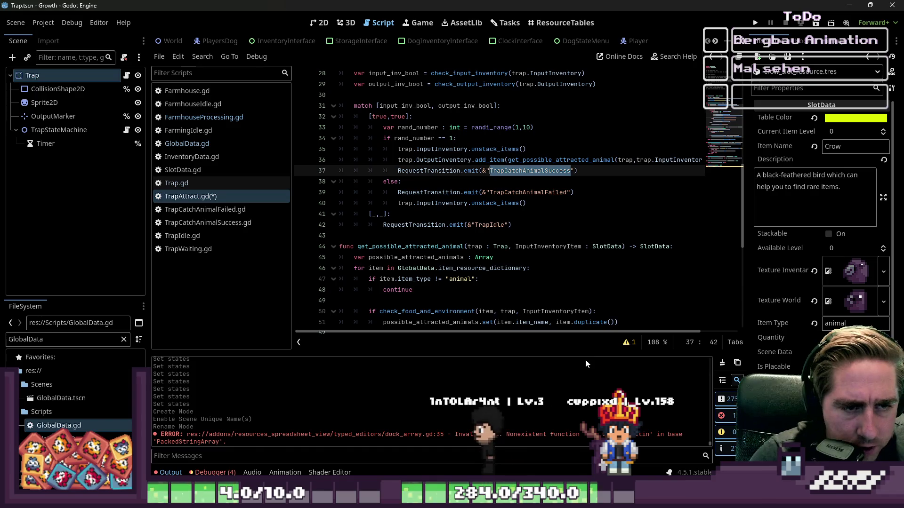
type("TrapCatch")
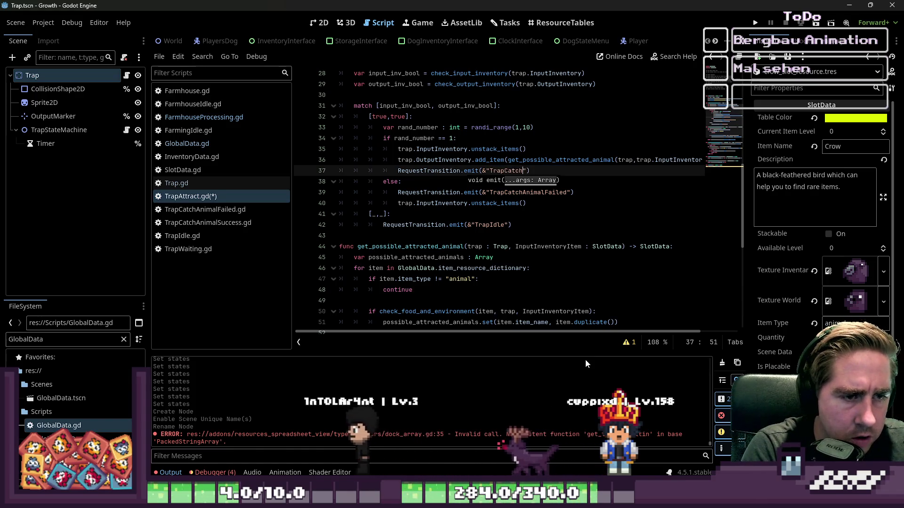
type("FIn")
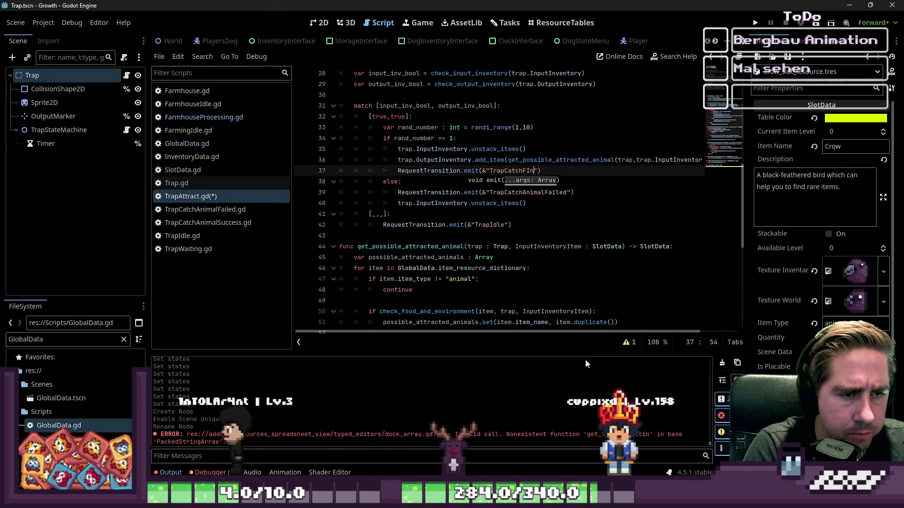
key("BackSpace")
key("BackSpace")
type("n")
key("BackSpace")
key("BackSpace")
type("in")
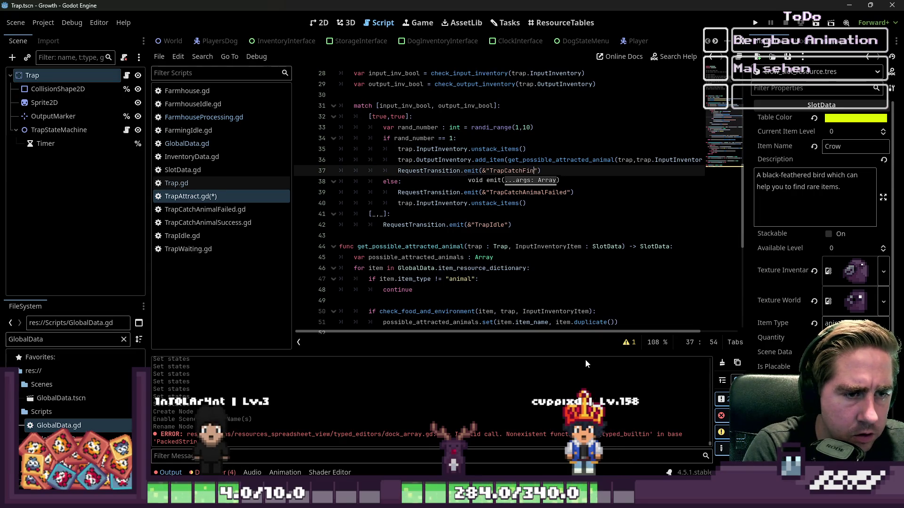
type("ini")
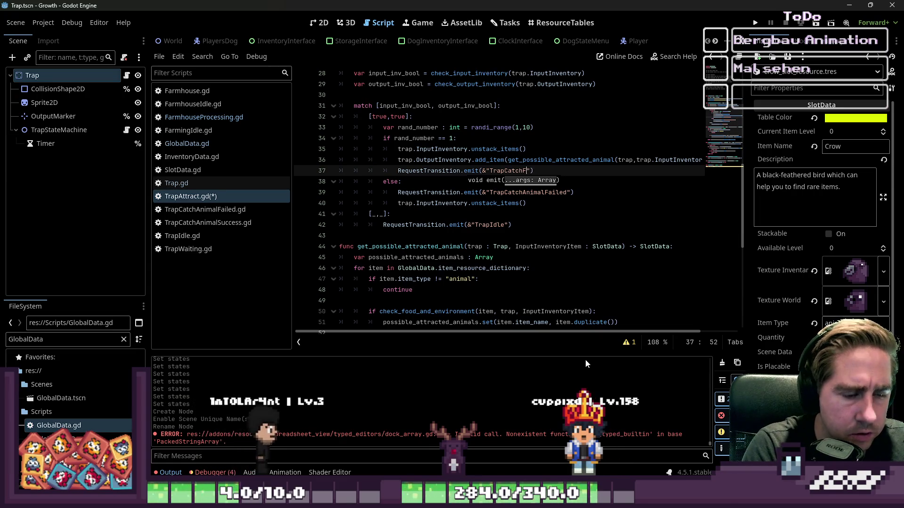
type("ed")
Replace the failure branch's emit line with the TrapCatchFinished emit.
key("End")
key("ctrl+shift+Left")
key("ctrl+shift+Left")
key("ctrl+shift+Left")
key("ctrl+shift+Left")
key("ctrl+shift+Left")
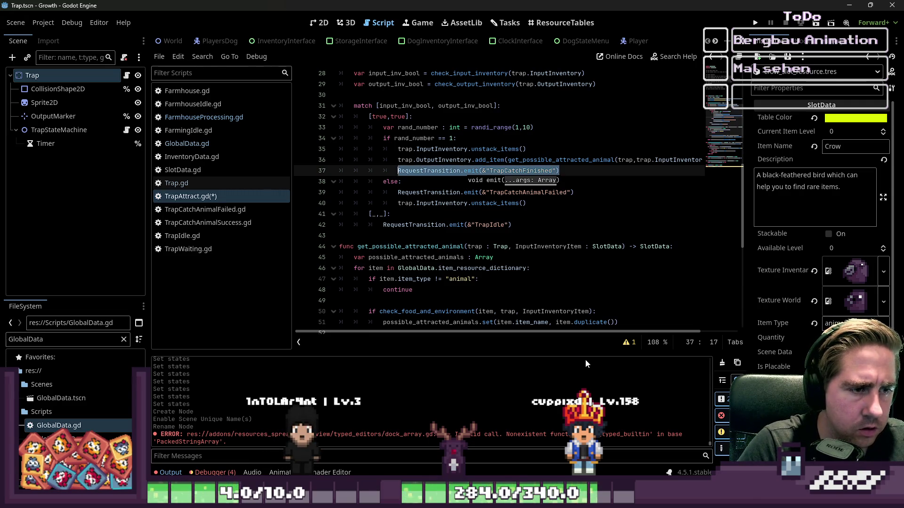
key("Down")
key("Down")
key("Down")
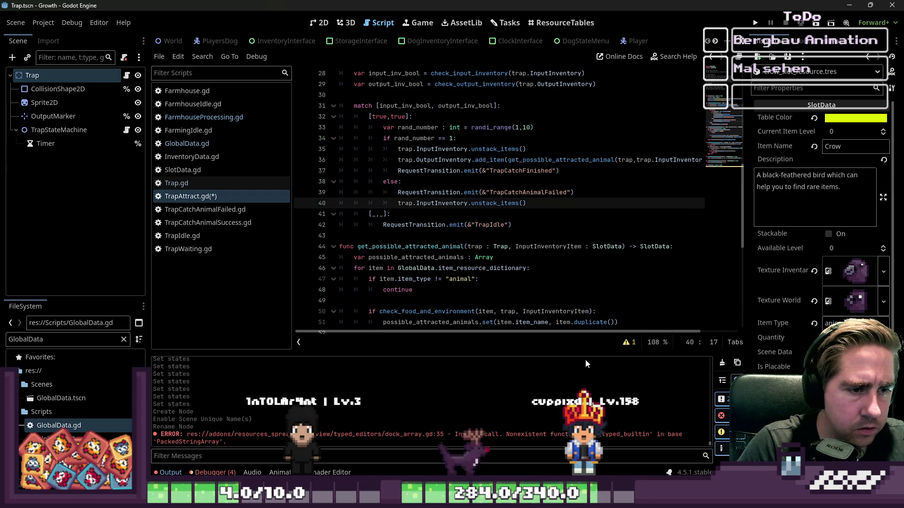
key("Up")
key("ctrl+shift+Right")
key("shift+End")
key("ctrl+v")
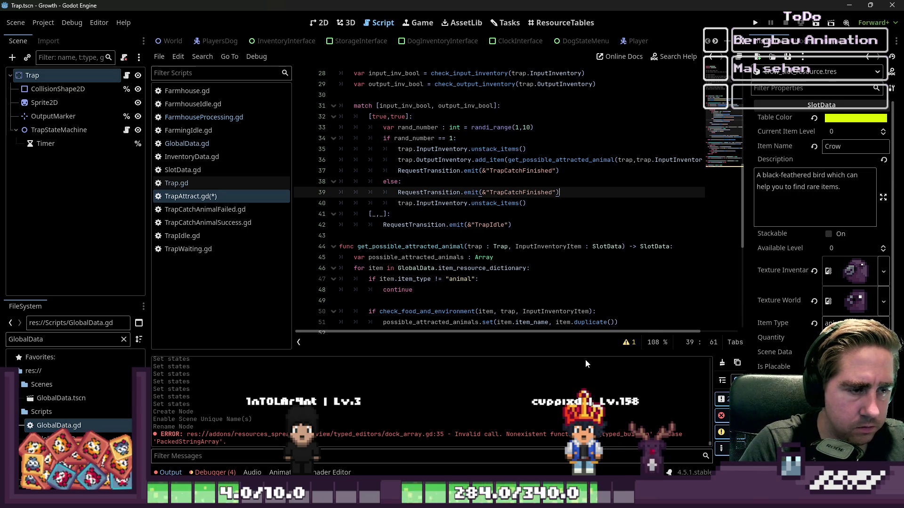
Check the TrapIdle line below the failure emit and save TrapAttract.gd.
key("Down")
key("Down")
key("Down")
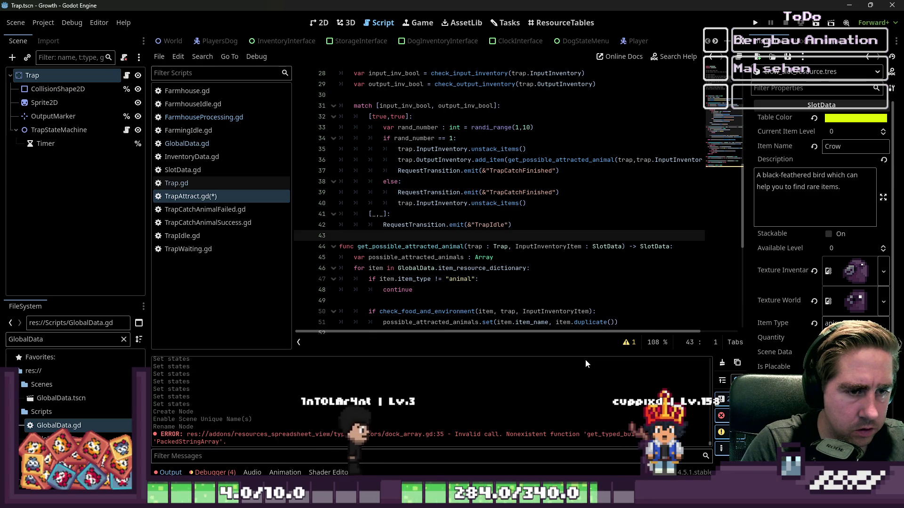
key("Up")
key("ctrl+Right")
key("ctrl+Right")
key("ctrl+Right")
key("shift+End")
key("Down")
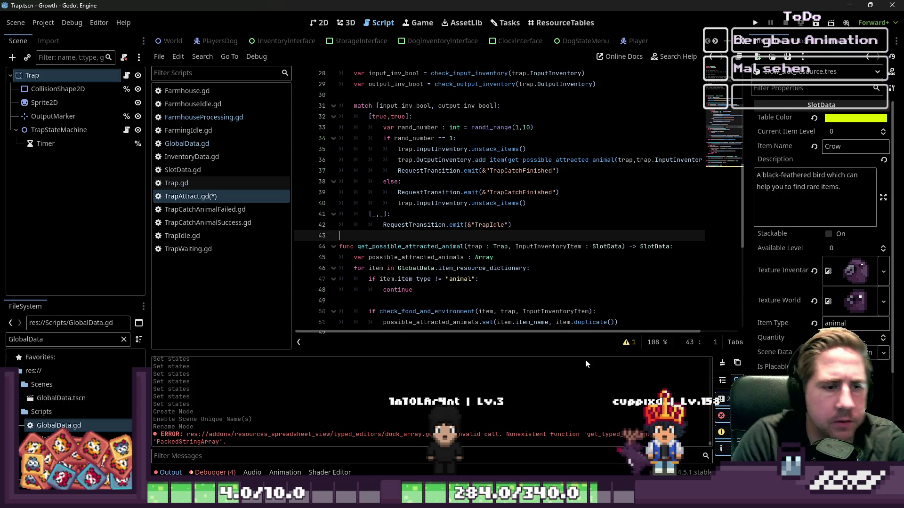
key("Up")
key("Up")
key("Up")
left_click(424, 192)
key("ctrl+s")
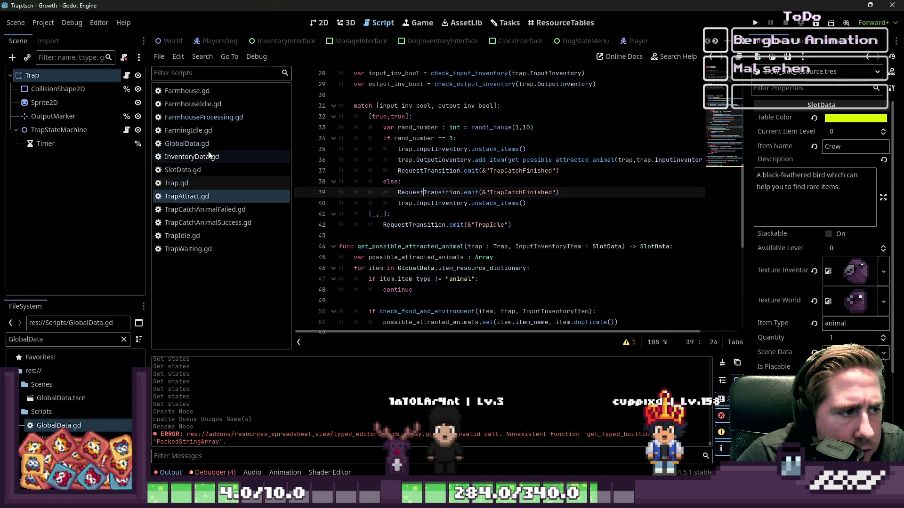
Give TrapCatchAnimalSuccess.gd an enter function using FarmingIdle's enter body.
left_click(207, 225)
key("Return")
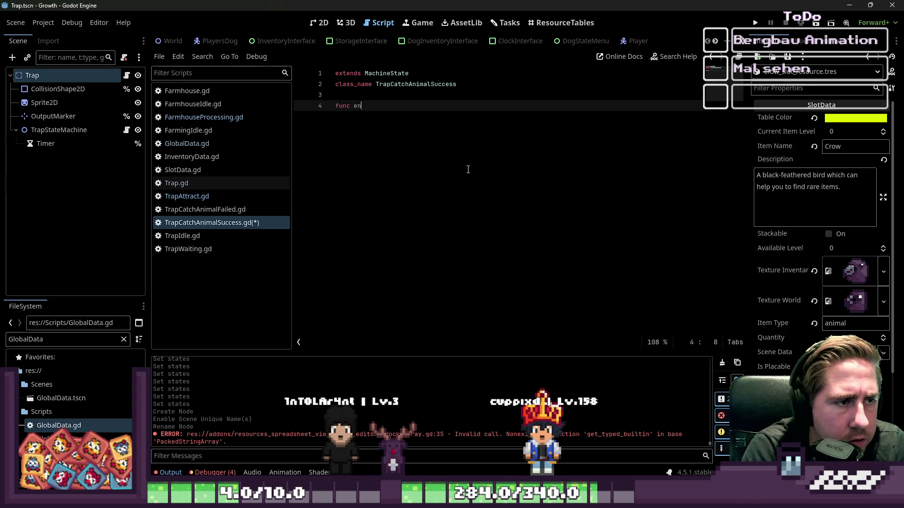
key("Return")
key("Return")
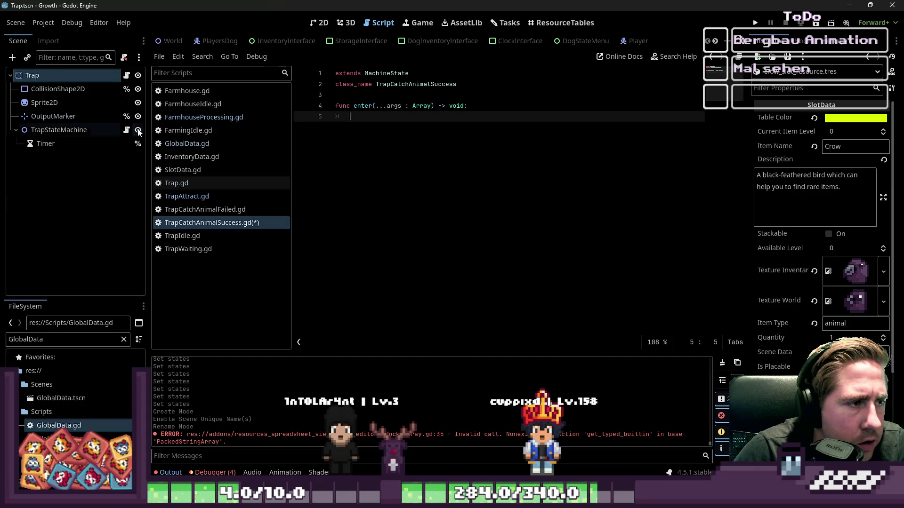
left_click(188, 130)
mouse_move(480, 134)
left_mouse_down()
mouse_move(358, 118)
mouse_move(348, 129)
mouse_move(320, 109)
mouse_move(332, 116)
mouse_move(306, 110)
left_mouse_up()
left_click(215, 225)
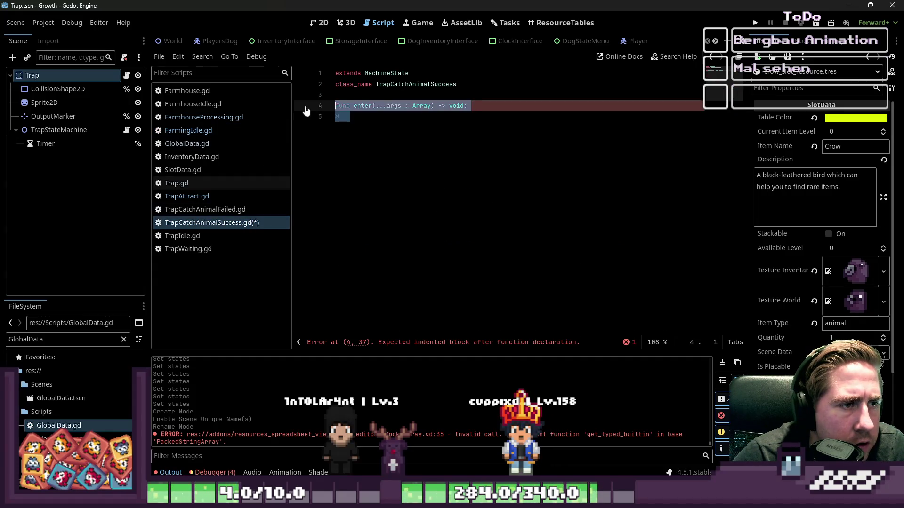
key("ctrl+v")
key("Return")
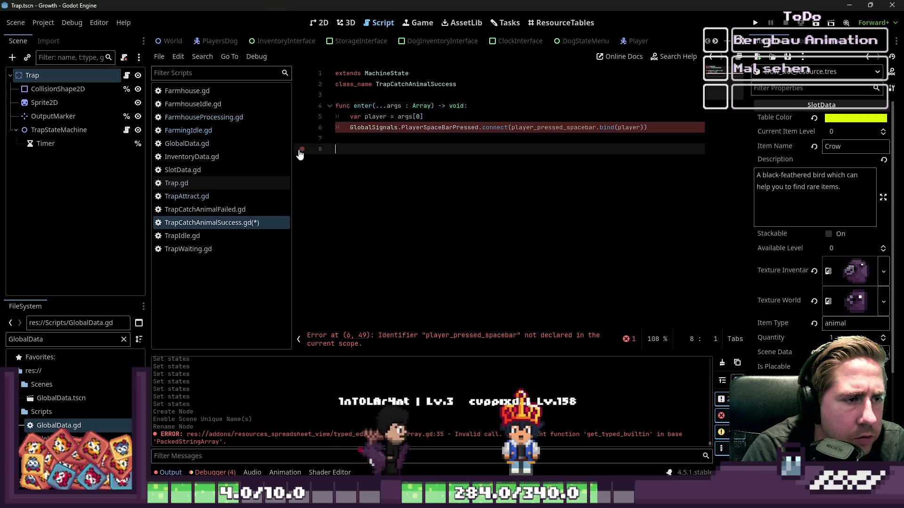
Copy FarmhouseProcessing's exit function and paste it below enter in TrapCatchAnimalSuccess.gd.
left_click(203, 117)
scroll(484, 278, "down", 3)
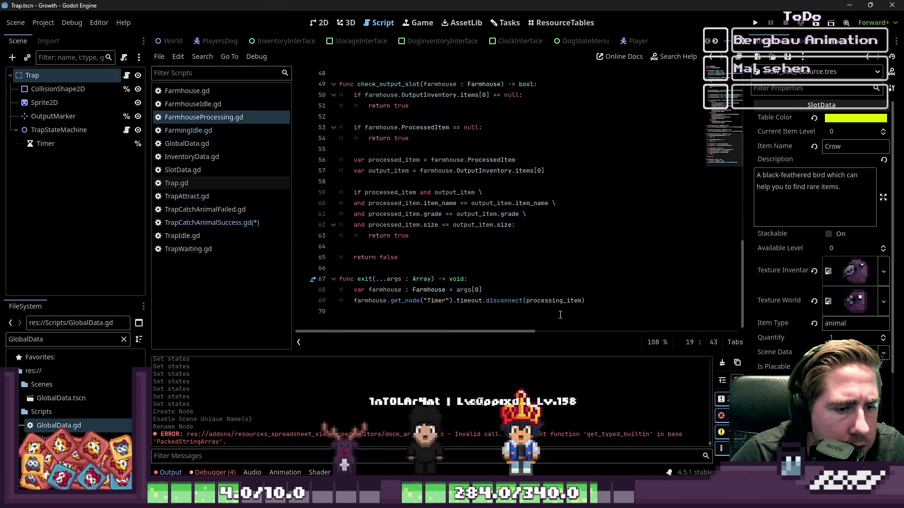
left_click_drag(560, 315, 330, 278)
key("ctrl+c")
left_click(198, 222)
key("ctrl+v")
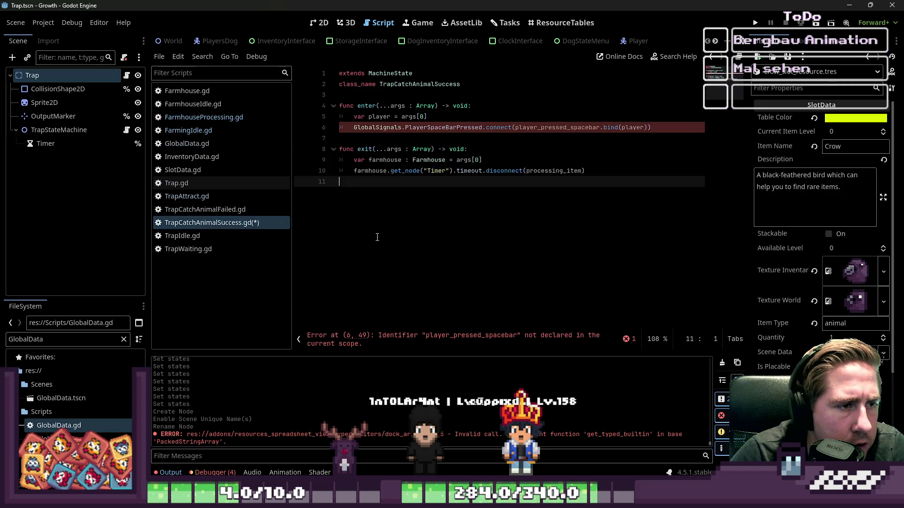
Delete the signal connect line and the pasted exit function, leaving only enter.
left_click(465, 127)
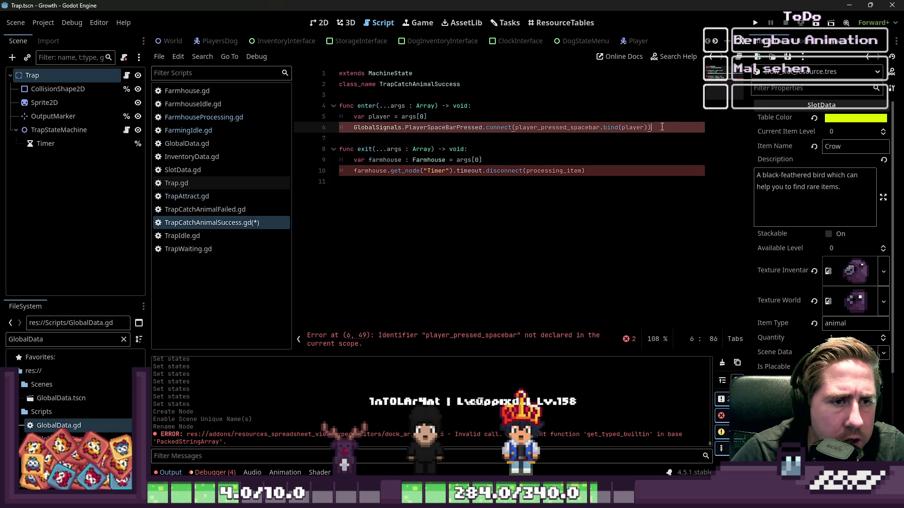
left_click(524, 121)
mouse_move(677, 127)
left_mouse_down()
mouse_move(470, 118)
mouse_move(349, 124)
left_mouse_up()
mouse_move(602, 171)
left_mouse_down()
mouse_move(301, 137)
mouse_move(312, 131)
left_mouse_up()
key("BackSpace")
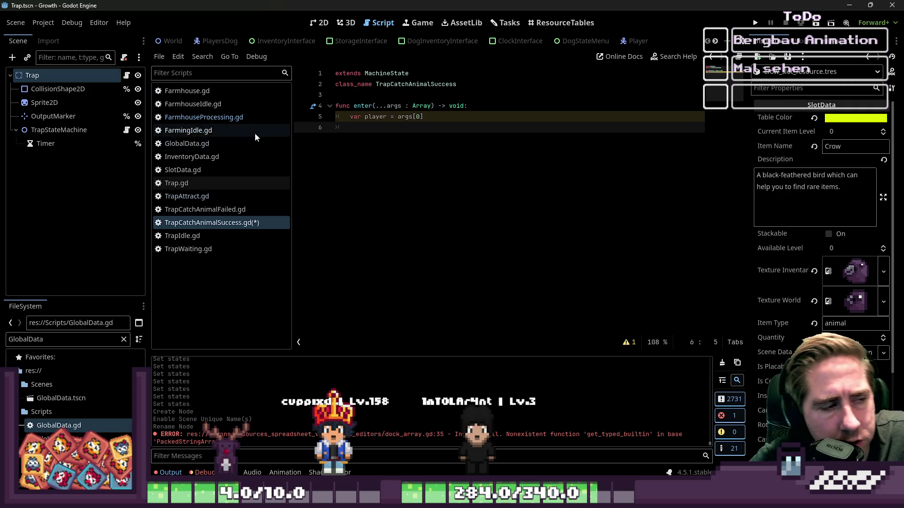
left_click(232, 117)
Inspect TrapIdle.gd's items_has_changed function and its ItemsHasChanged signal bindings.
left_click(199, 131)
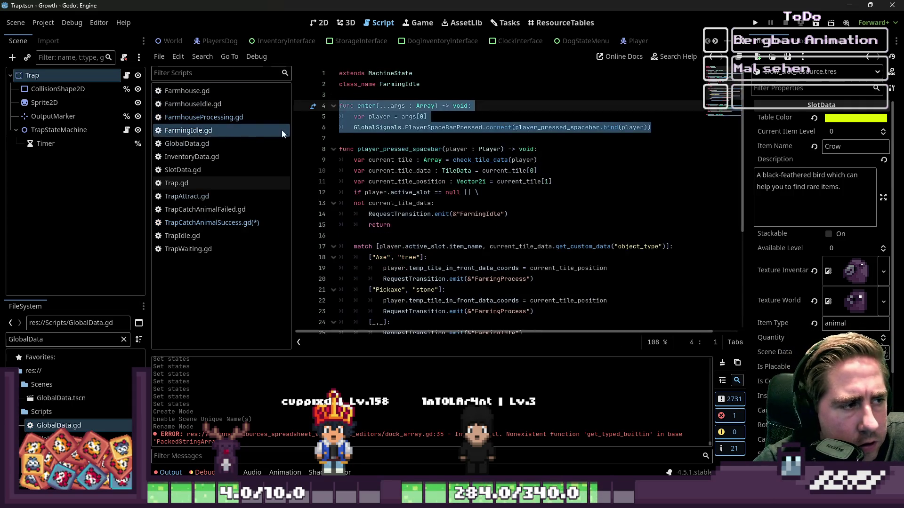
scroll(338, 136, "down", 2)
scroll(337, 136, "up", 2)
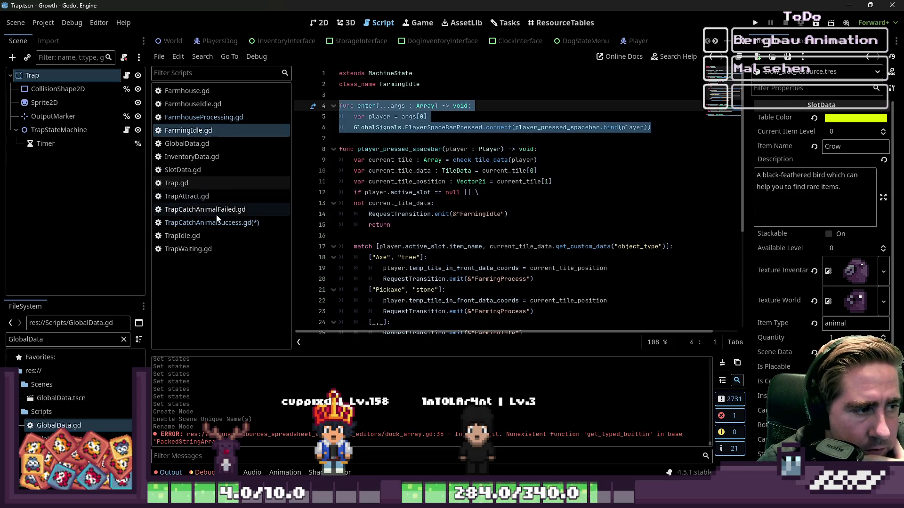
left_click(209, 230)
scroll(476, 234, "up", 2)
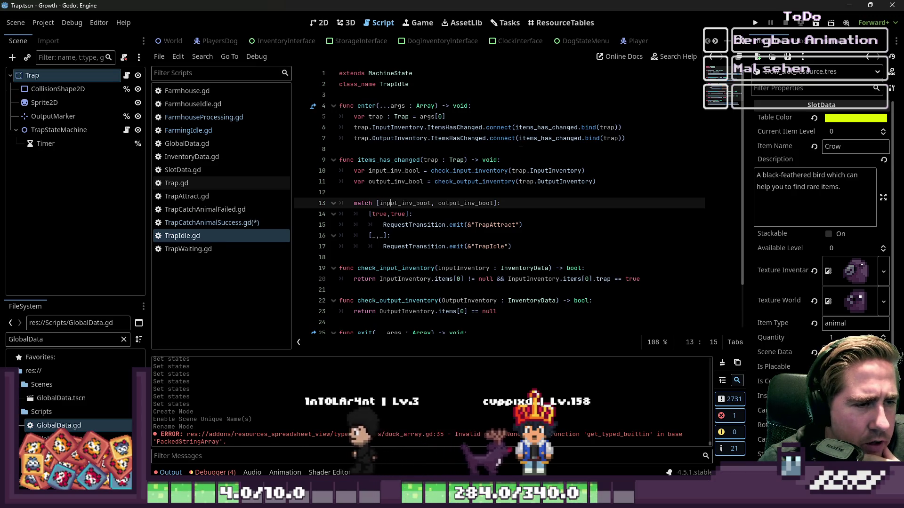
scroll(517, 155, "down", 1)
left_click(531, 203)
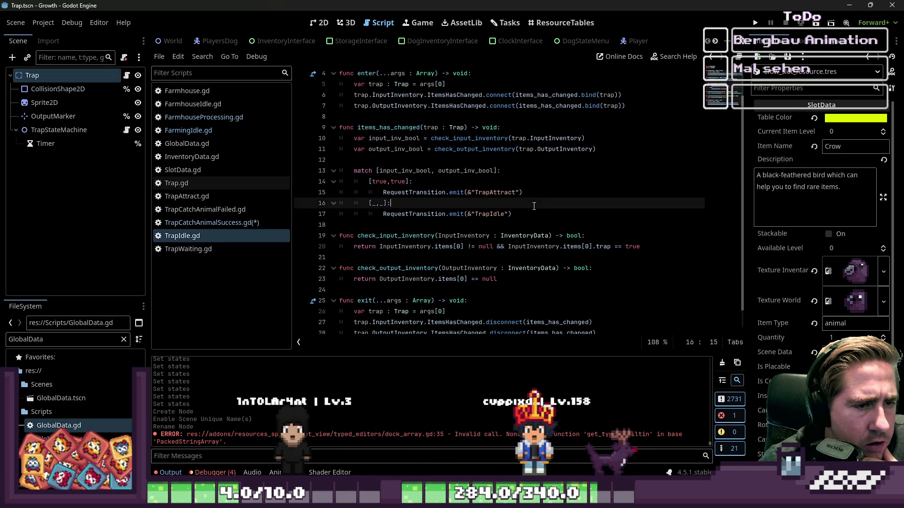
left_click(532, 215)
left_click_drag(520, 204, 298, 125)
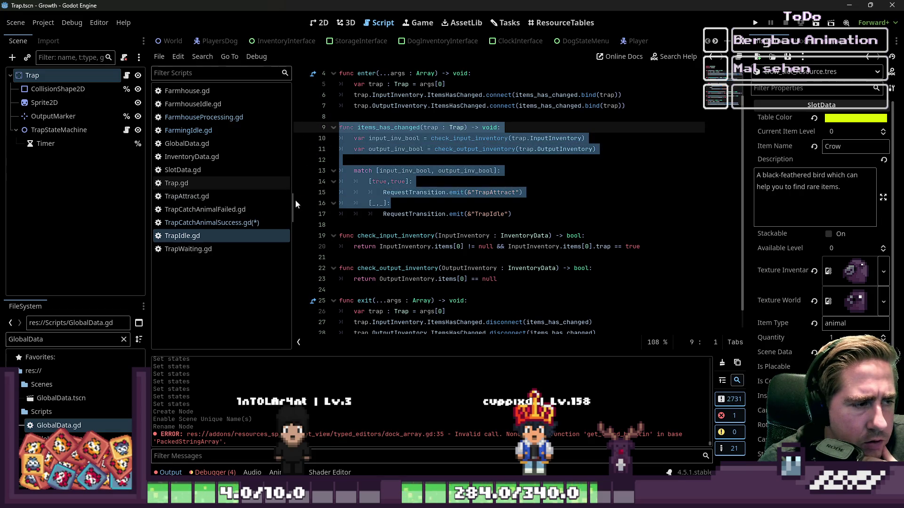
left_click(451, 214)
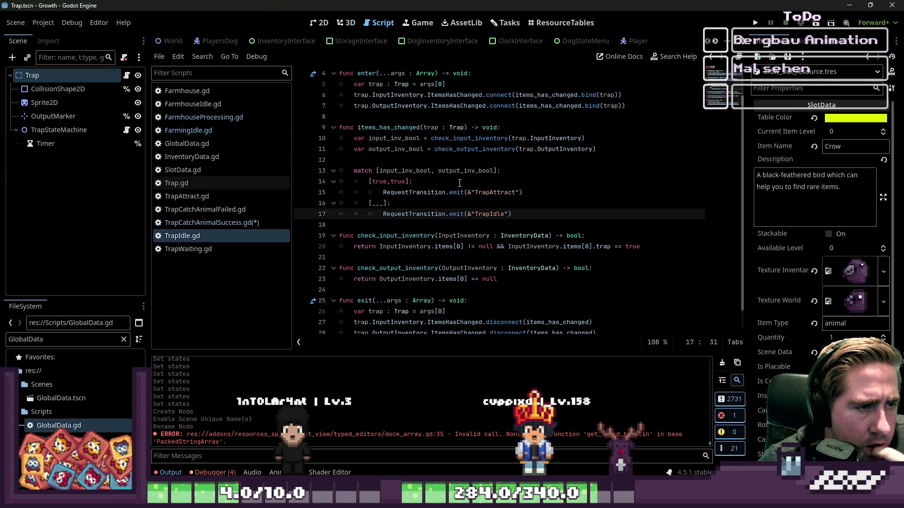
double_click(457, 95)
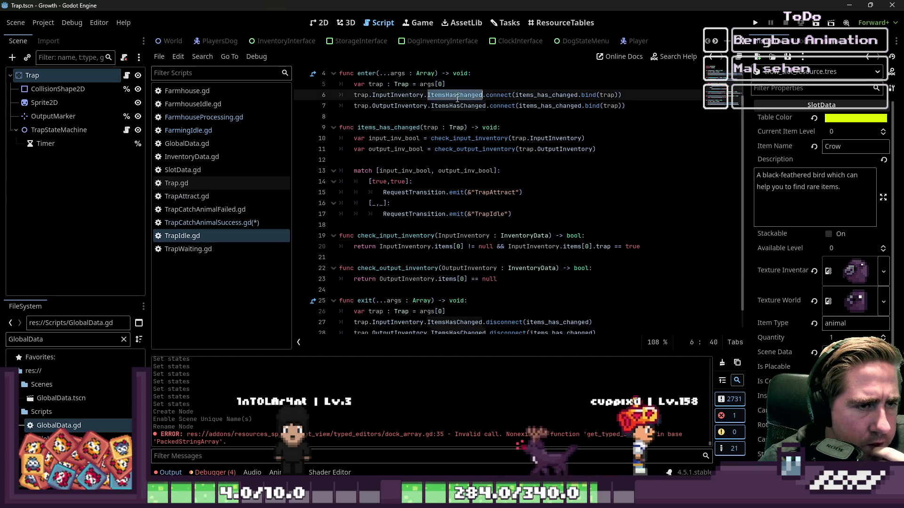
Paste TrapIdle's inventory checks and check functions into TrapCatchAnimalSuccess.gd at line 6.
left_click(402, 128)
left_click(522, 214)
left_click_drag(523, 214, 372, 182)
left_click_drag(498, 279, 283, 144)
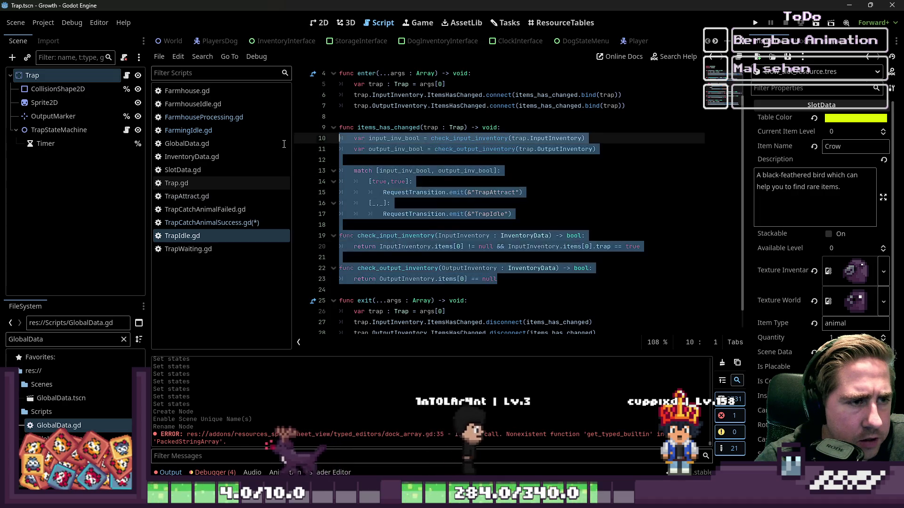
left_click(226, 223)
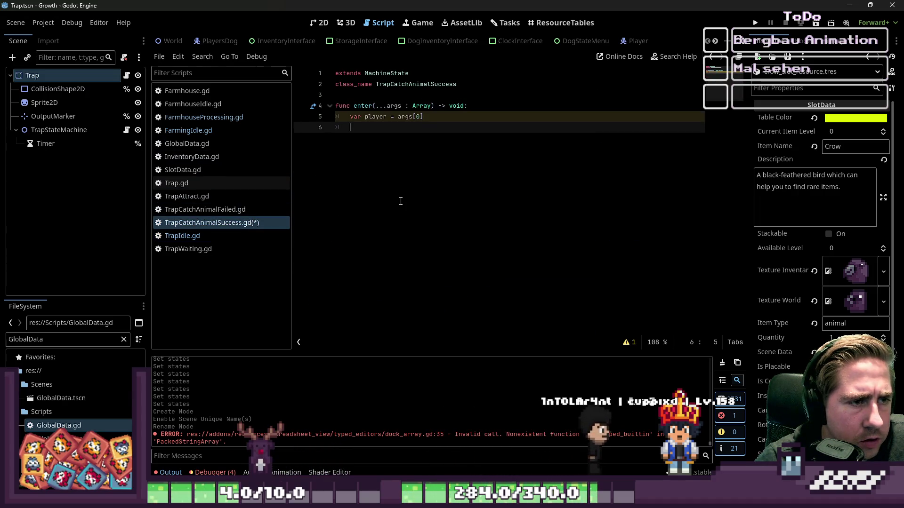
left_click(342, 124)
key("ctrl+v")
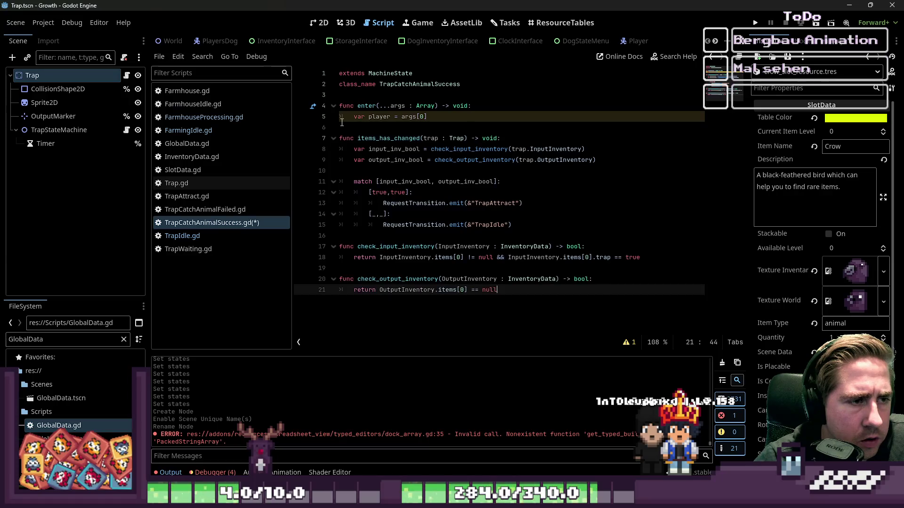
Delete the items_has_changed header so the checks sit inside enter, and select player.
double_click(378, 140)
left_click_drag(516, 137, 389, 127)
key("BackSpace")
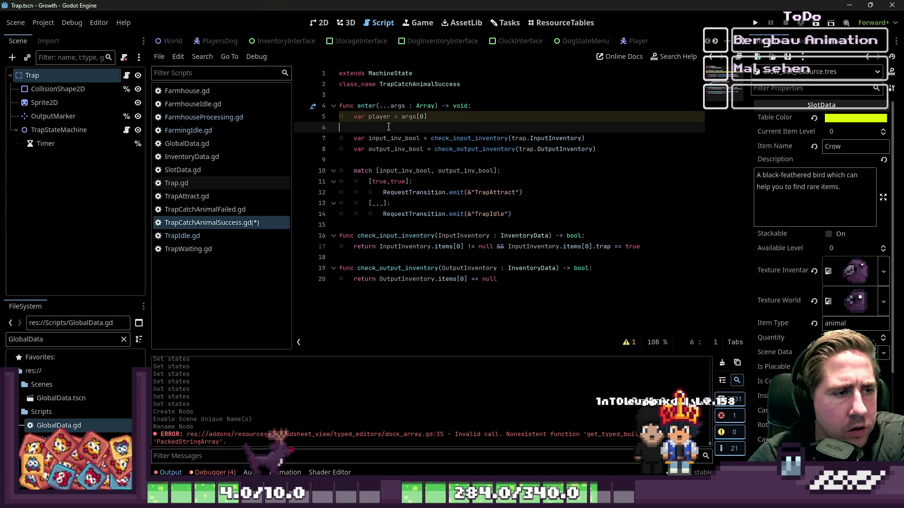
key("Down")
key("Down")
key("Down")
key("End")
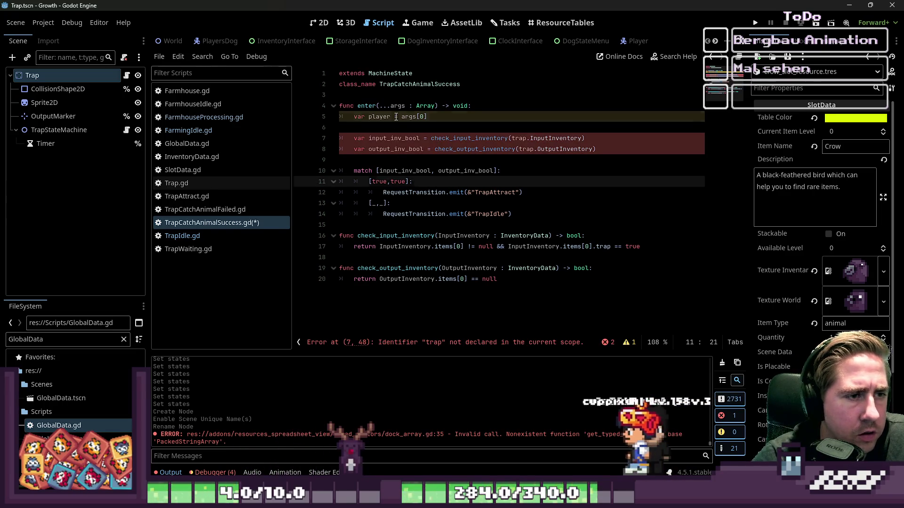
left_click(396, 117)
double_click(368, 117)
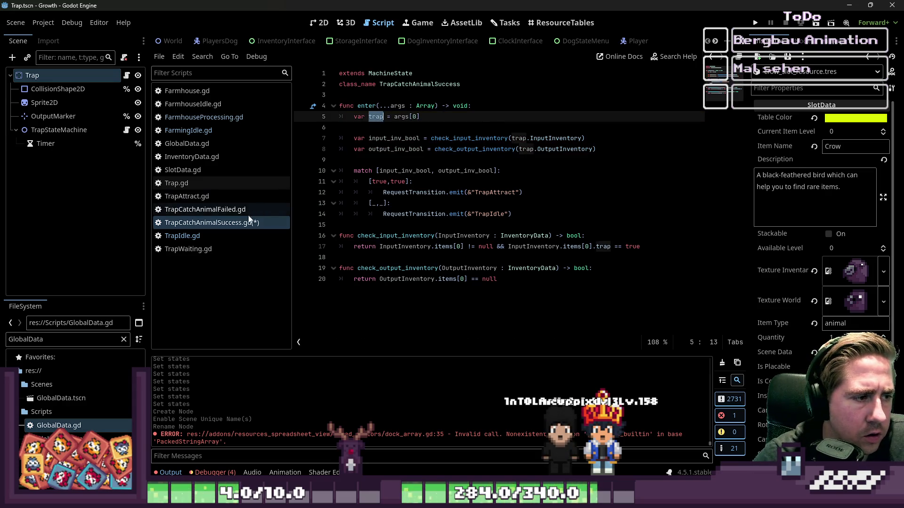
Look up TrapAttract's trap variable to read args into trap instead of player.
left_click(225, 196)
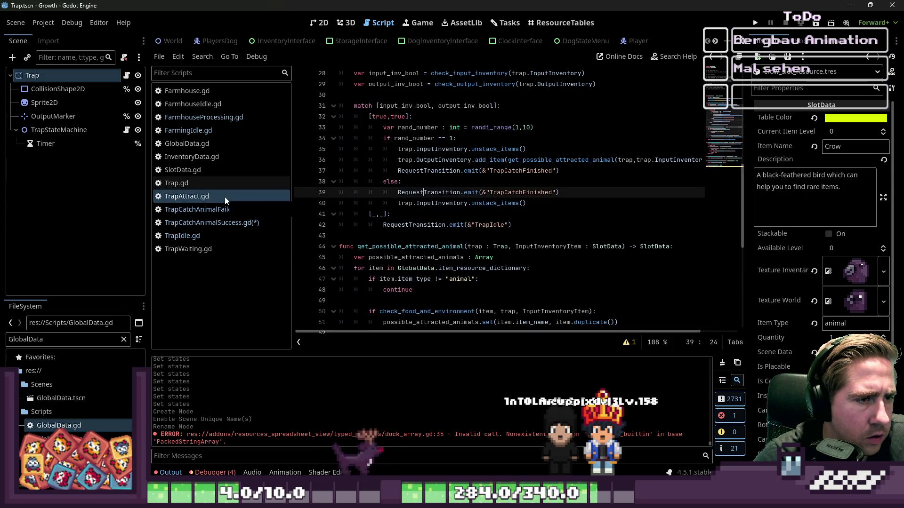
left_click(225, 210)
key("Down")
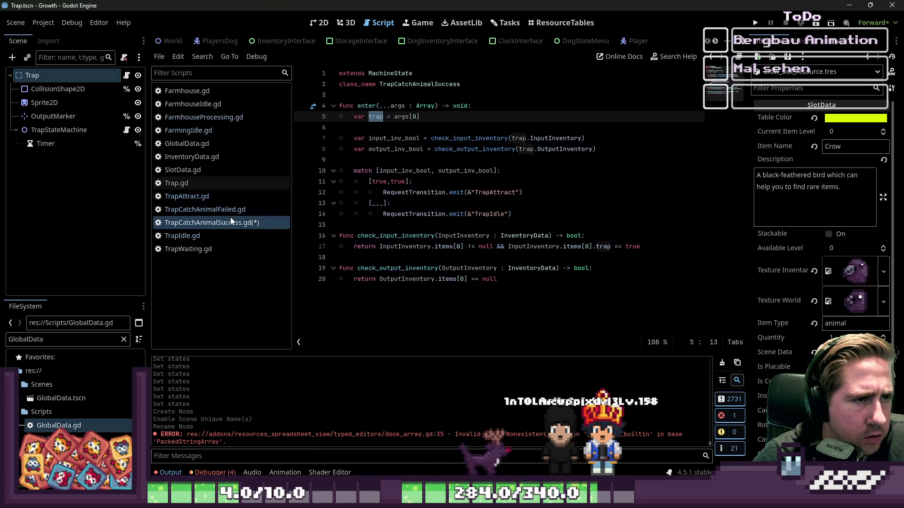
left_click(202, 196)
scroll(329, 198, "up", 4)
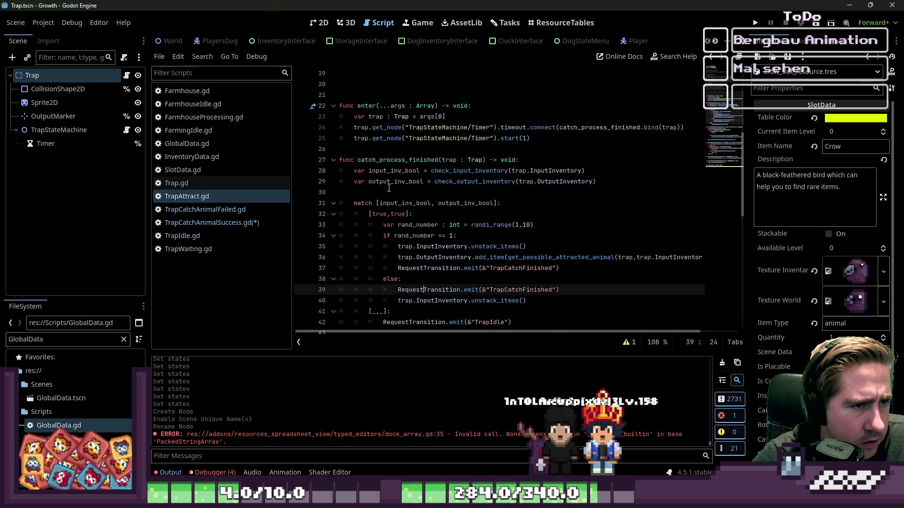
double_click(376, 149)
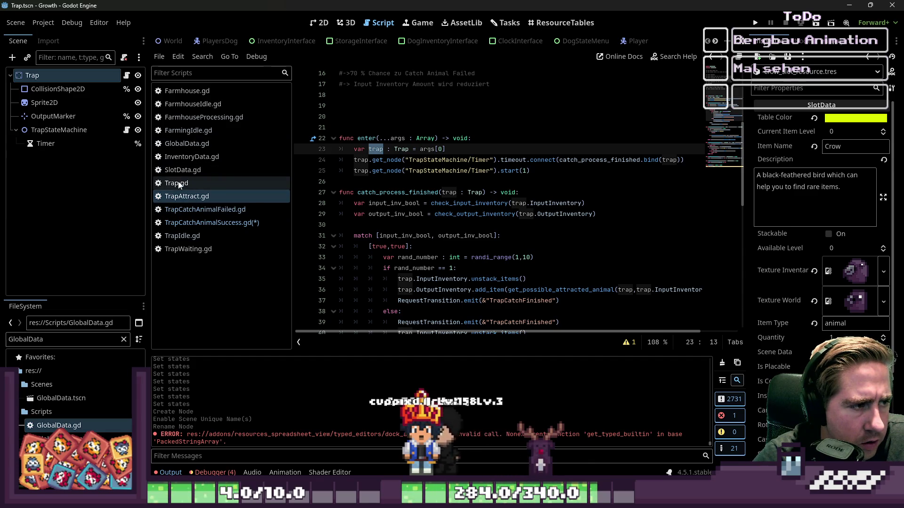
left_click(183, 235)
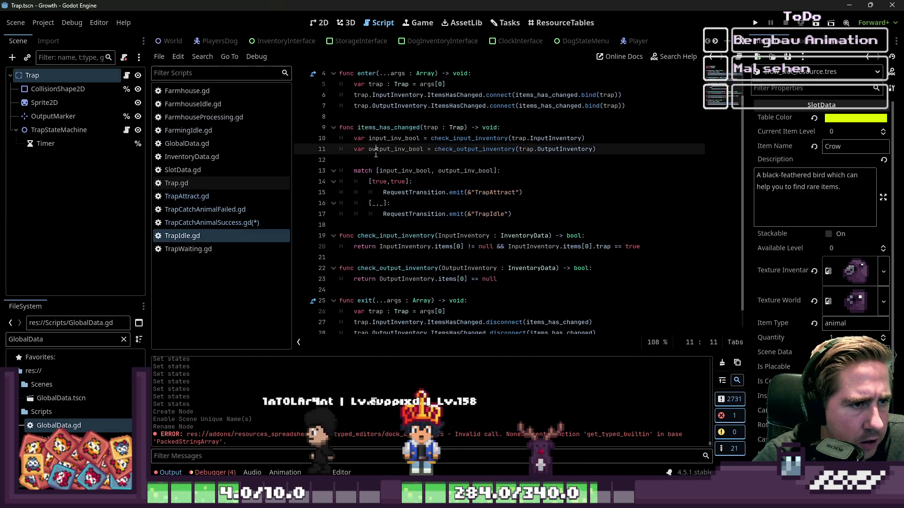
Review the InputInventory check lines in TrapCatchAnimalSuccess.gd's enter function.
left_click(225, 222)
left_click(434, 194)
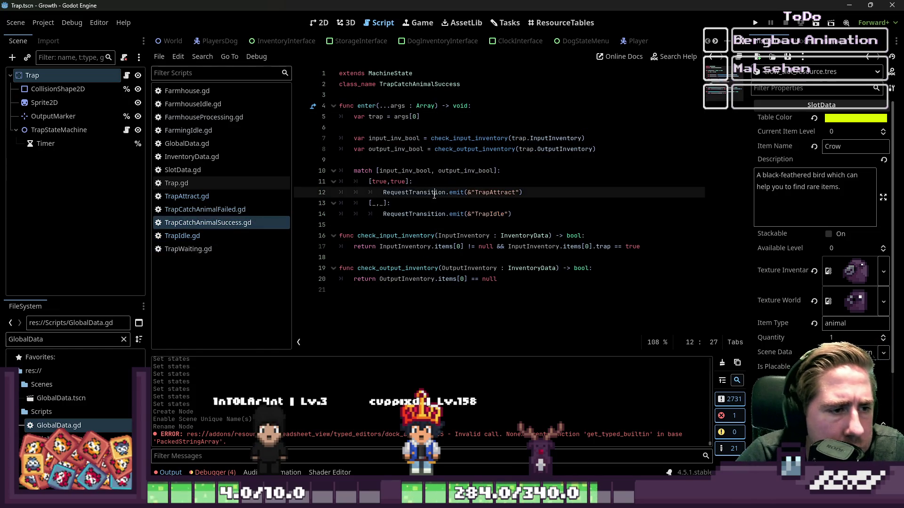
left_click(405, 141)
left_click(391, 171)
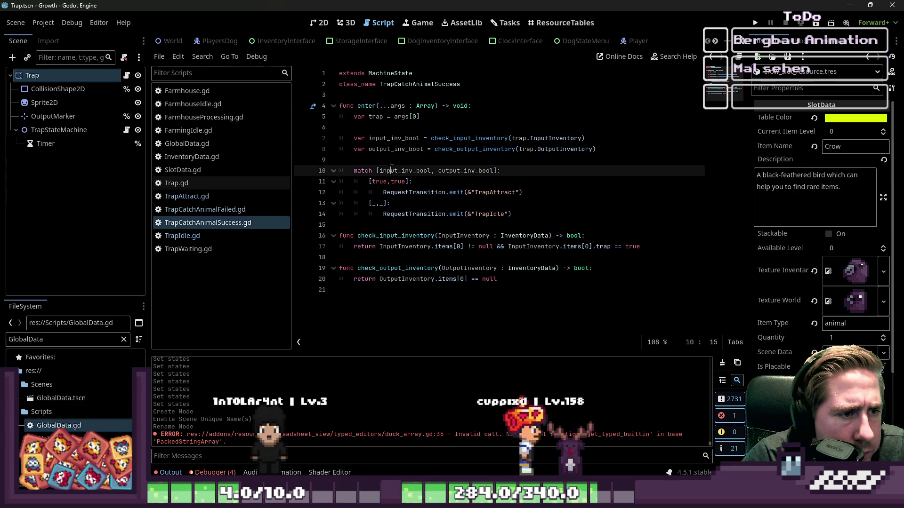
left_click(540, 138)
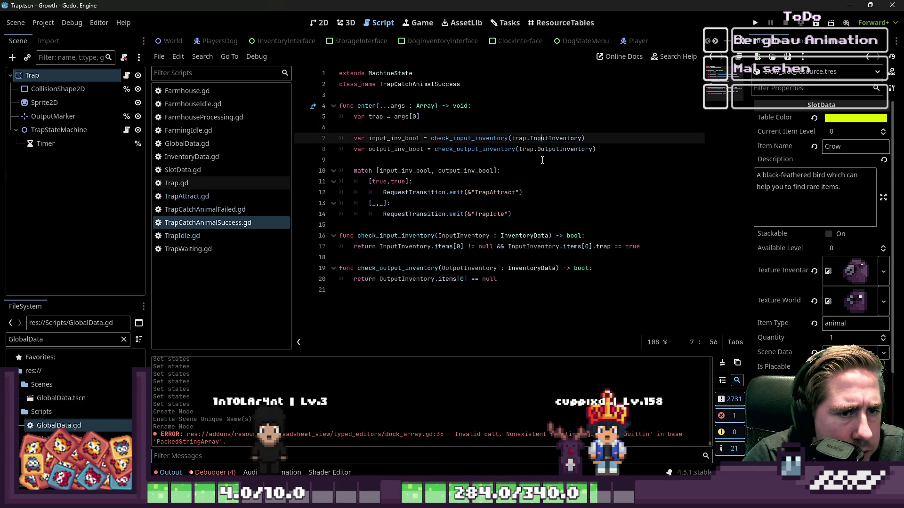
left_click(516, 175)
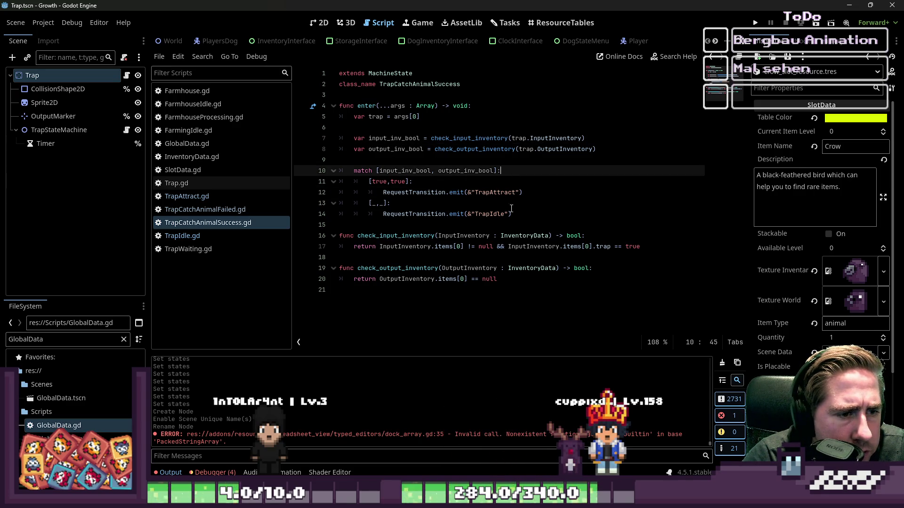
left_click(457, 225)
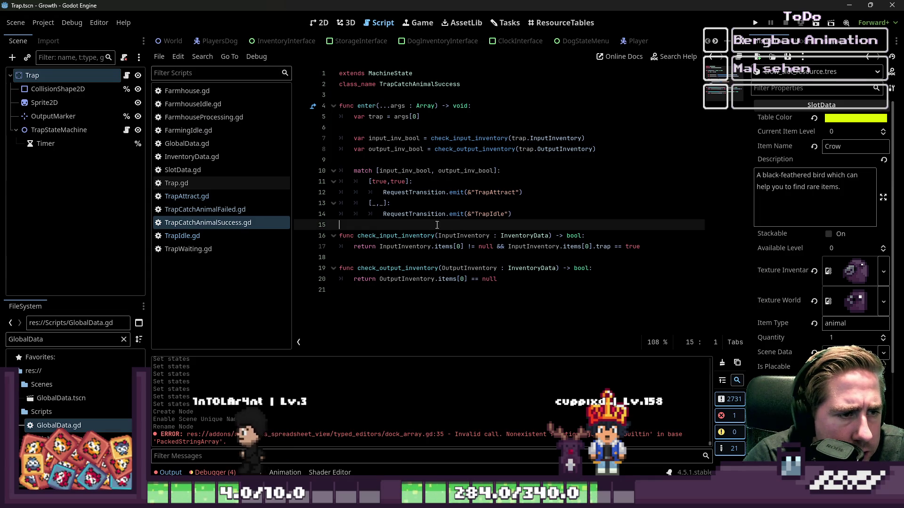
Step through the match branches requesting TrapAttract or TrapIdle, then select the FileSystem filter.
left_click(417, 182)
left_click(452, 192)
left_click(463, 214)
left_click(463, 224)
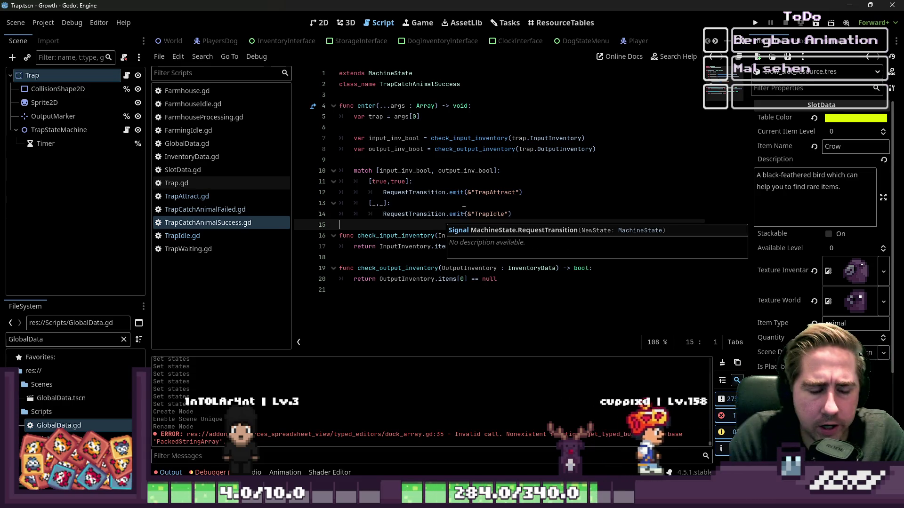
left_click(526, 296)
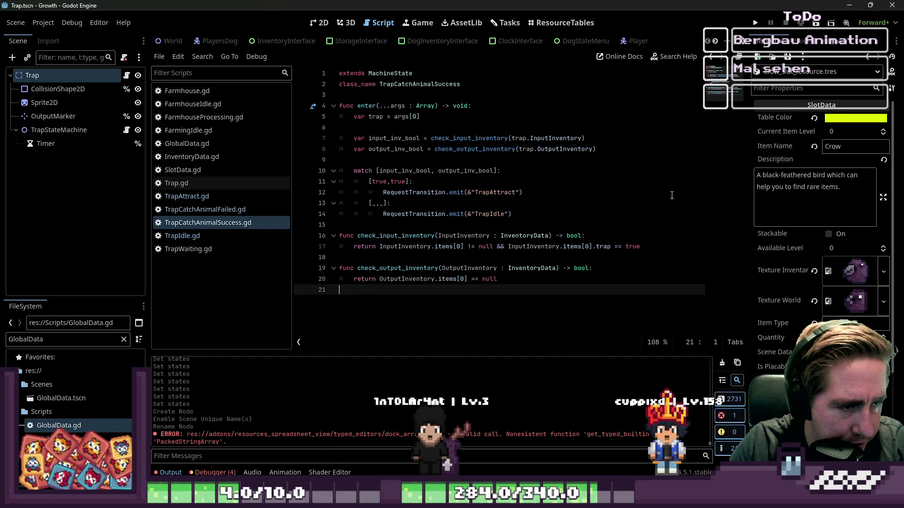
left_click(477, 224)
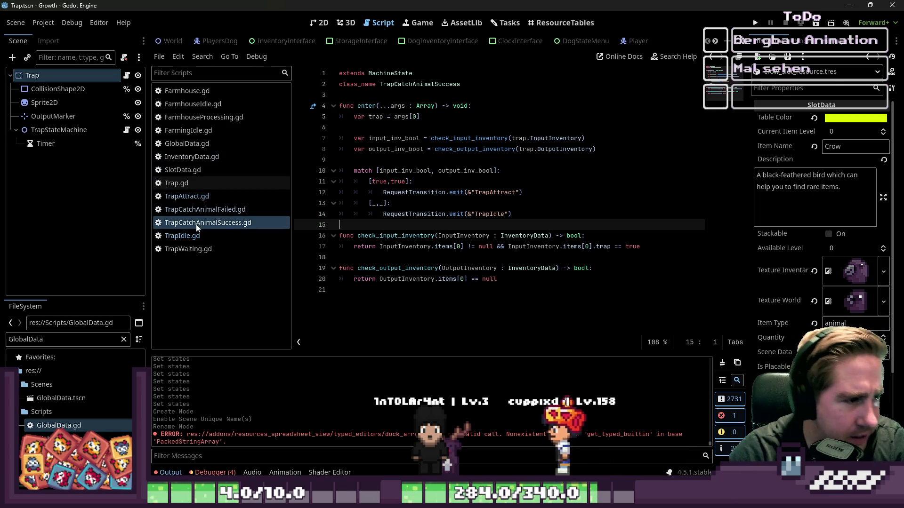
double_click(61, 339)
Filter FileSystem by 'TrapCatch' and delete the TrapCatchAnimalFailed resource and script.
type("Tr")
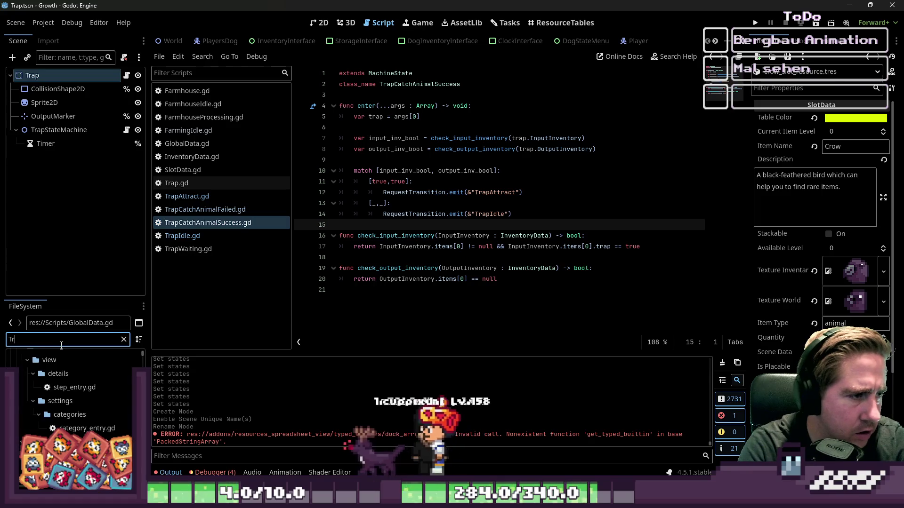
type("apCatchAn")
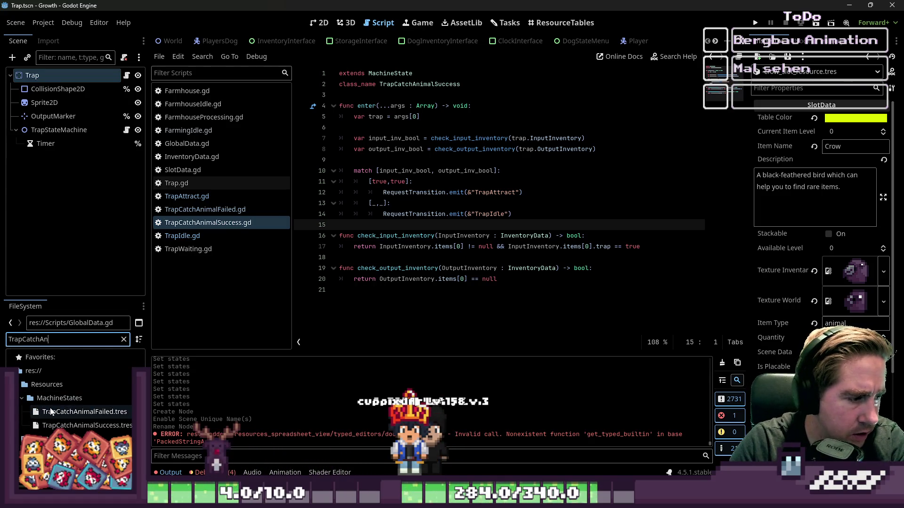
right_click(56, 415)
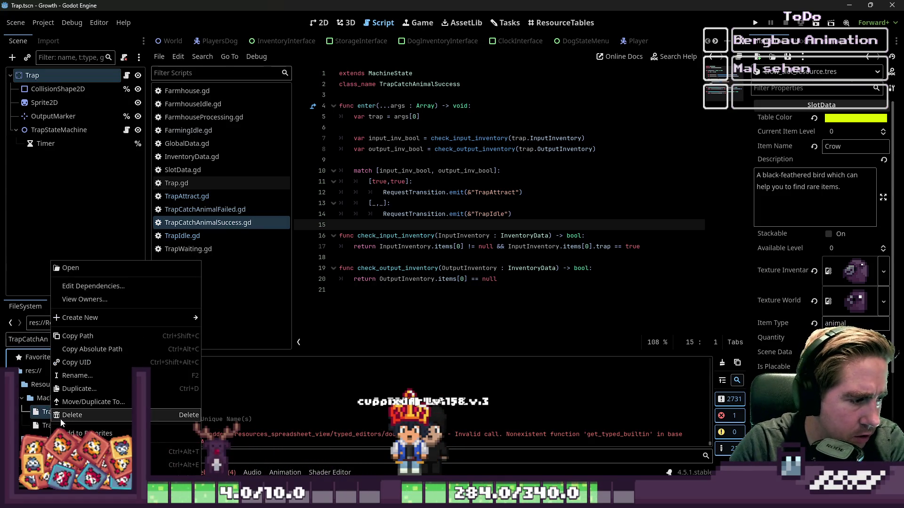
left_click(63, 416)
left_click(377, 335)
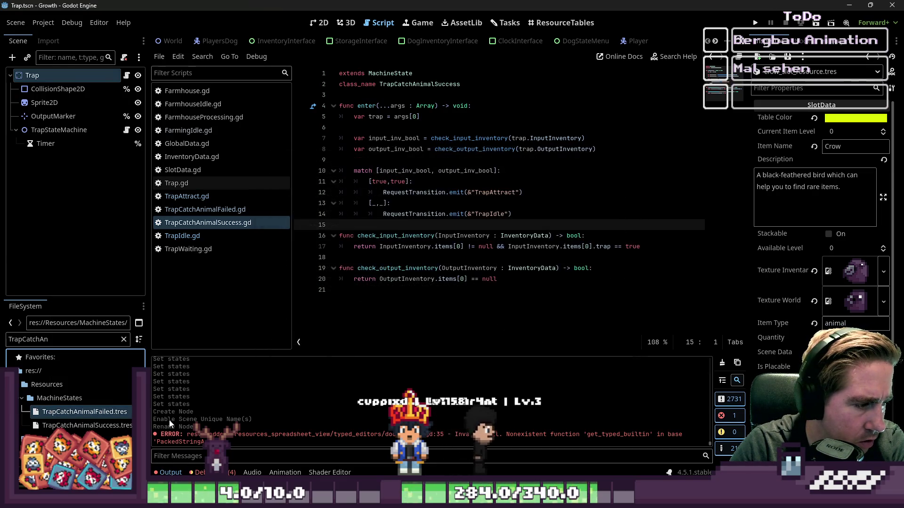
right_click(107, 438)
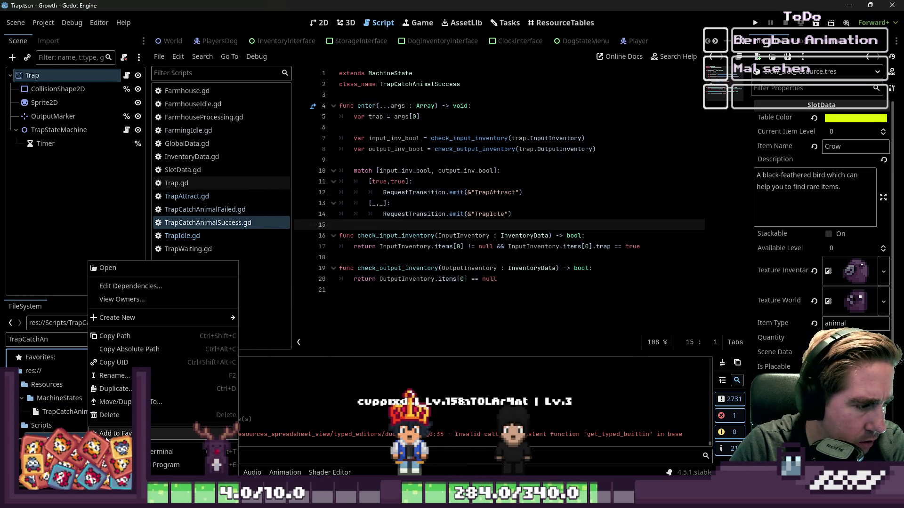
left_click(123, 414)
left_click(381, 299)
Rename the TrapCatchAnimalSuccess resource to TrapCatchAnimalFinished.tres and open Trap.gd.
left_click(87, 412)
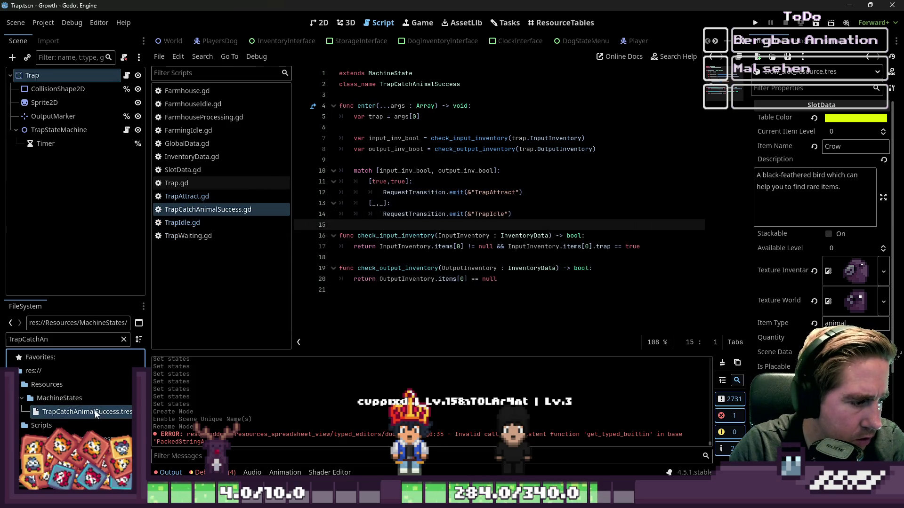
key("F2")
key("BackSpace")
key("BackSpace")
key("BackSpace")
type("Finis")
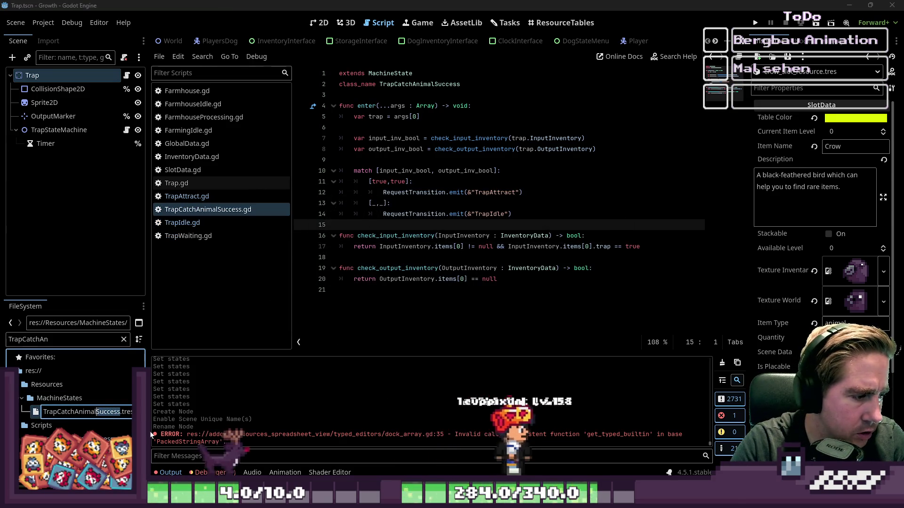
type("hed")
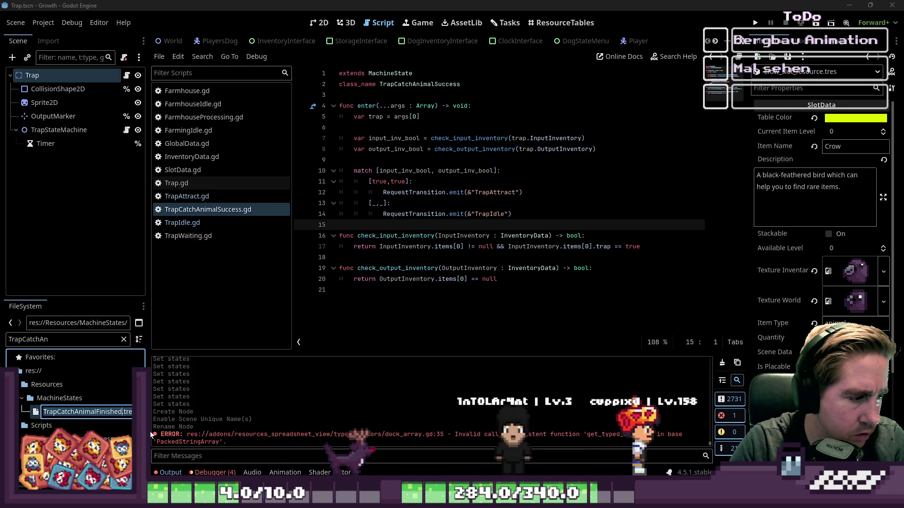
key("shift+Home")
key("ctrl+c")
key("Escape")
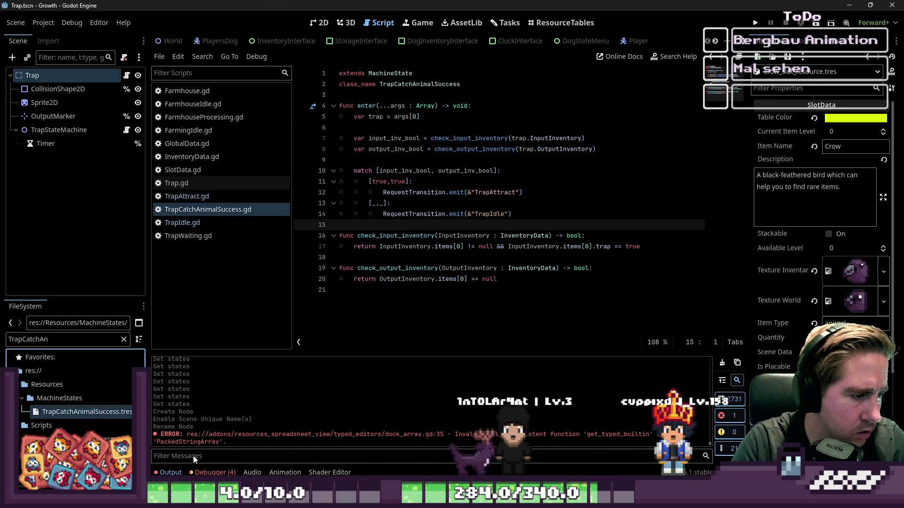
left_click(126, 75)
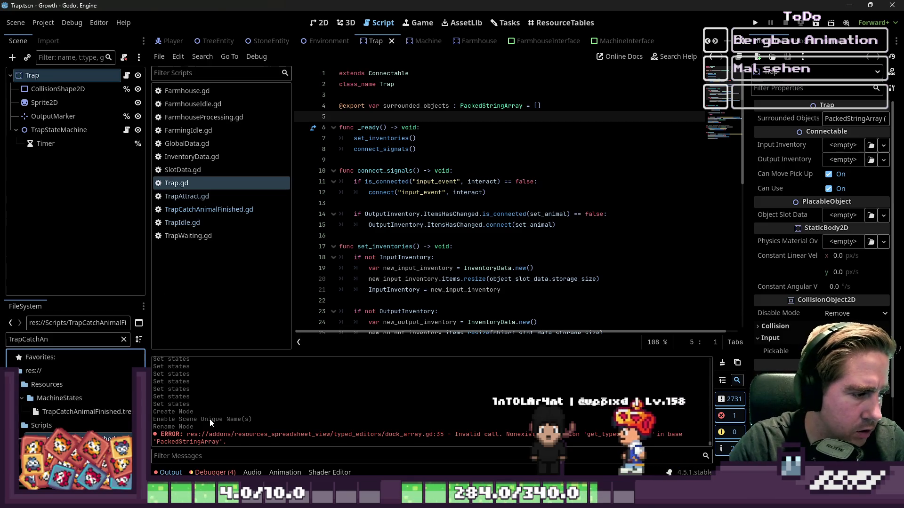
Swap TrapStateMachine's Failed and Success states for a TrapCatchAnimalFinished key using TrapCatchAnimalFinished.tres.
left_click(71, 130)
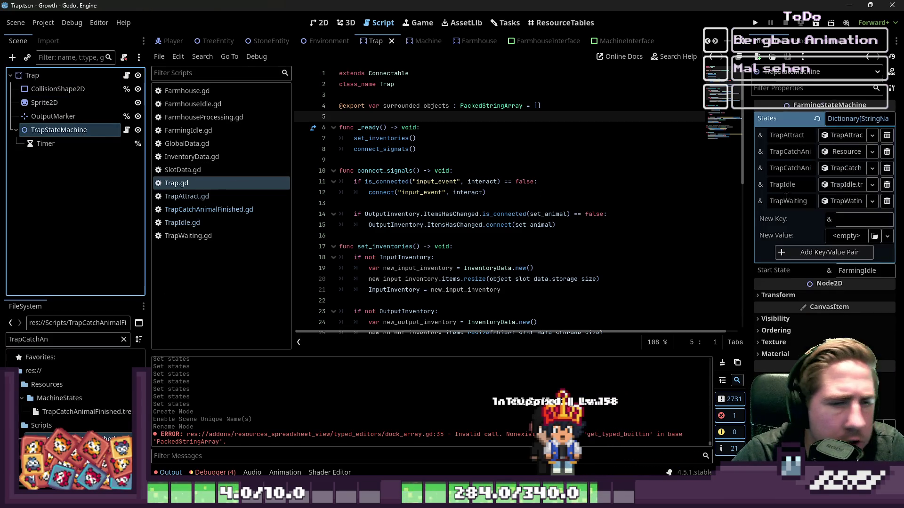
left_click_drag(748, 203, 614, 204)
left_click(886, 152)
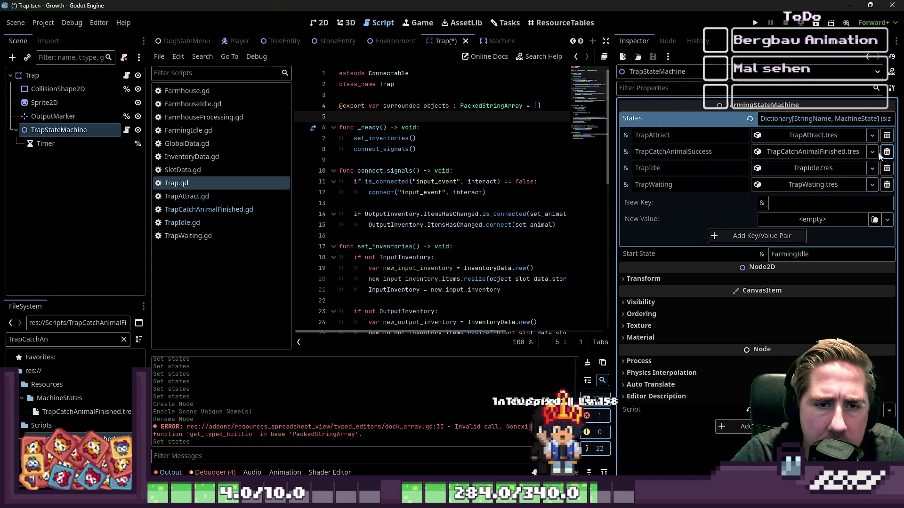
left_click(886, 152)
left_click(828, 187)
key("ctrl+v")
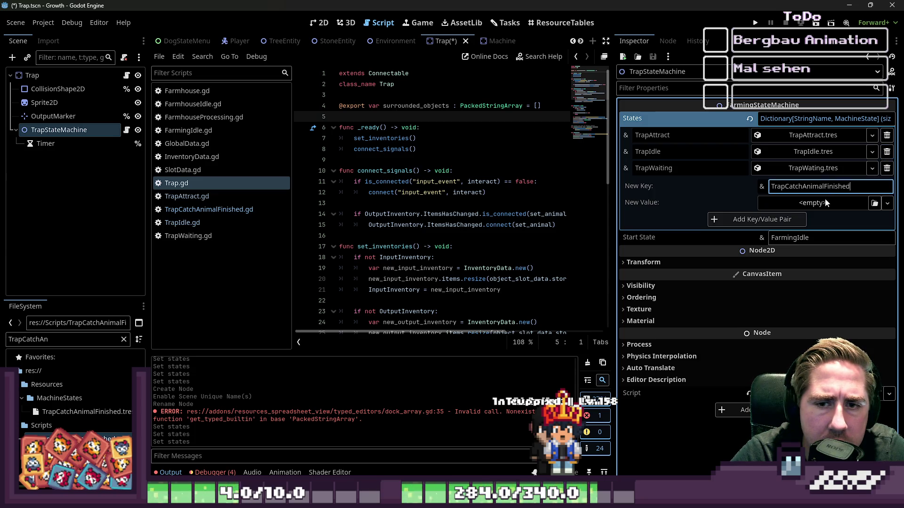
mouse_move(87, 412)
left_mouse_down()
mouse_move(116, 419)
mouse_move(873, 205)
mouse_move(836, 207)
left_mouse_up()
left_click(737, 224)
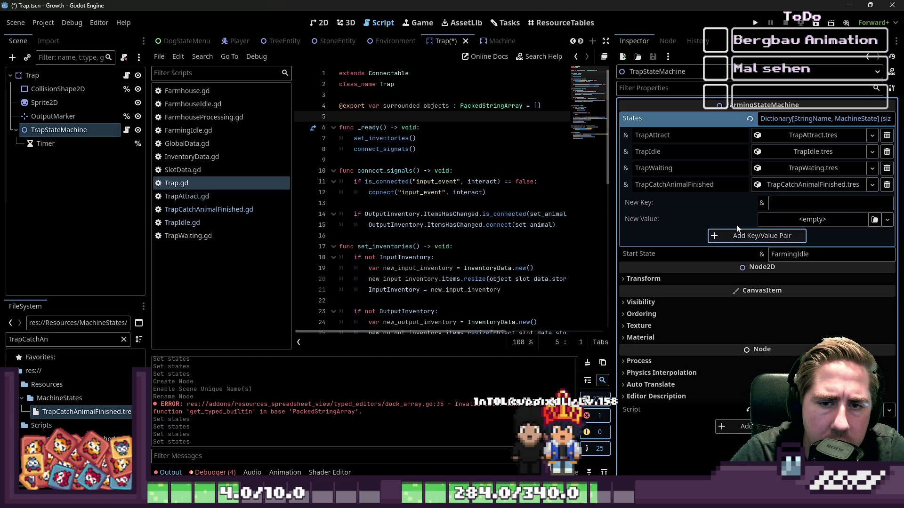
Save the Trap scene and bring up the TrapWaiting script.
left_click(533, 225)
key("ctrl+s")
left_click_drag(625, 192, 697, 189)
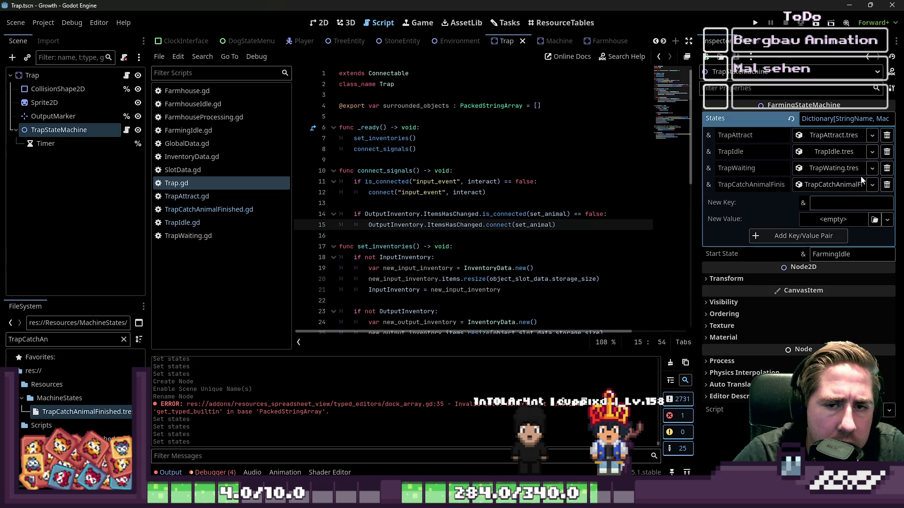
left_click(840, 170)
left_click(840, 170)
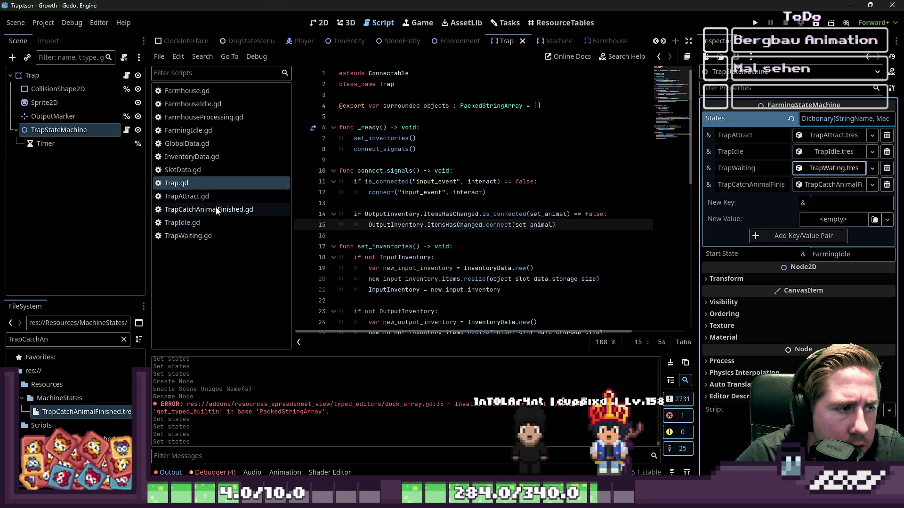
left_click(203, 236)
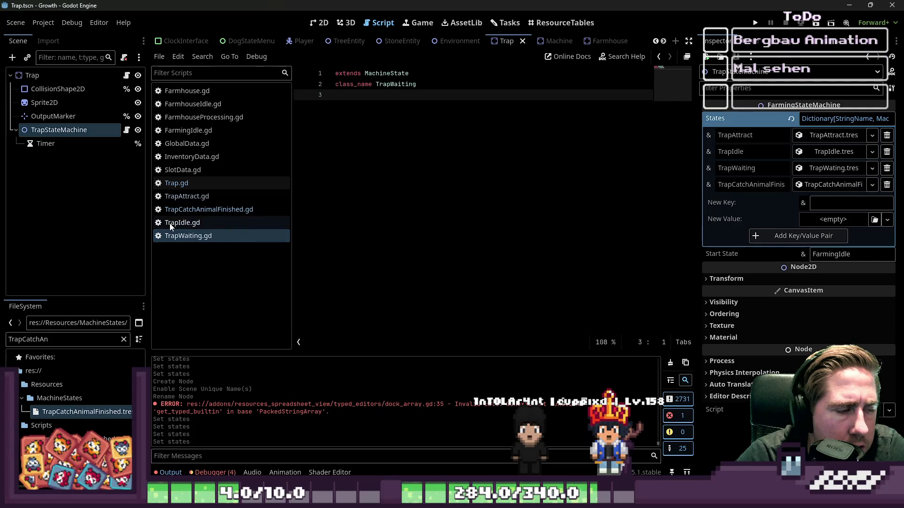
Browse the TrapIdle and TrapWaiting scripts and the resource tables view.
left_click(183, 222)
left_click(190, 236)
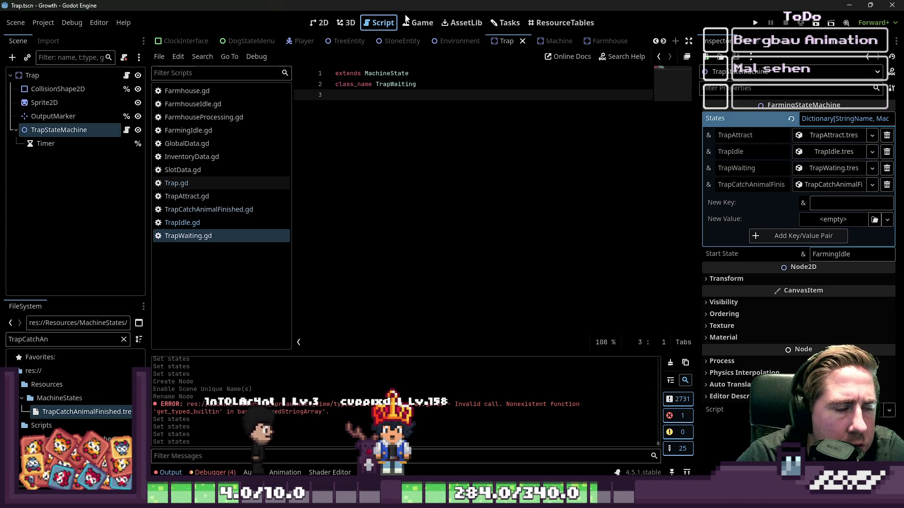
left_click(559, 24)
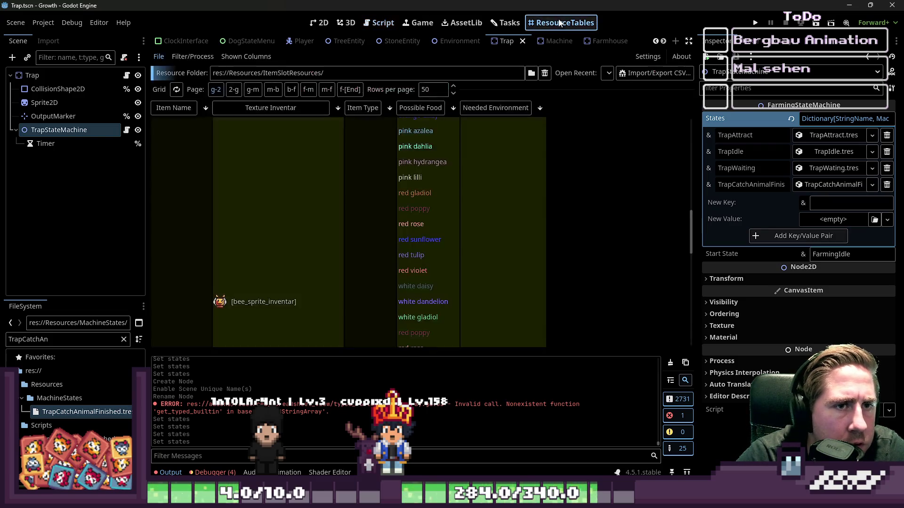
left_click(379, 23)
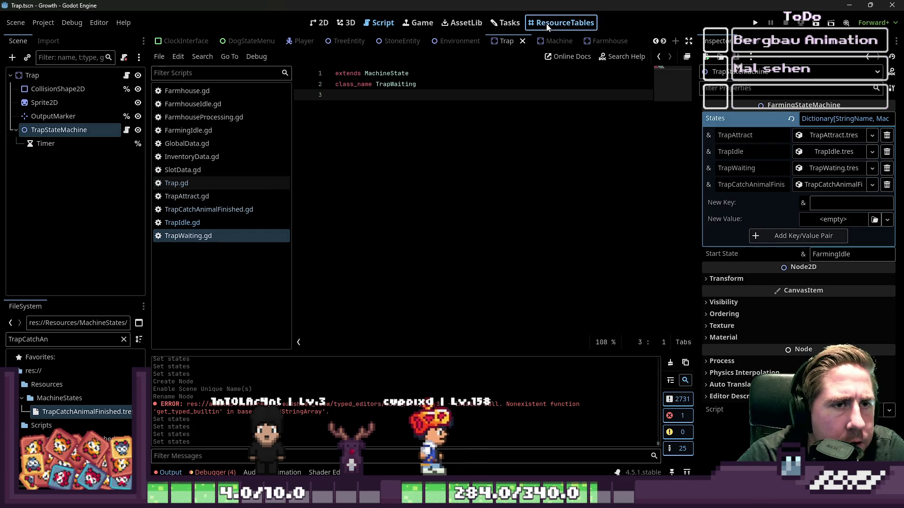
left_click(562, 23)
scroll(569, 221, "up", 10)
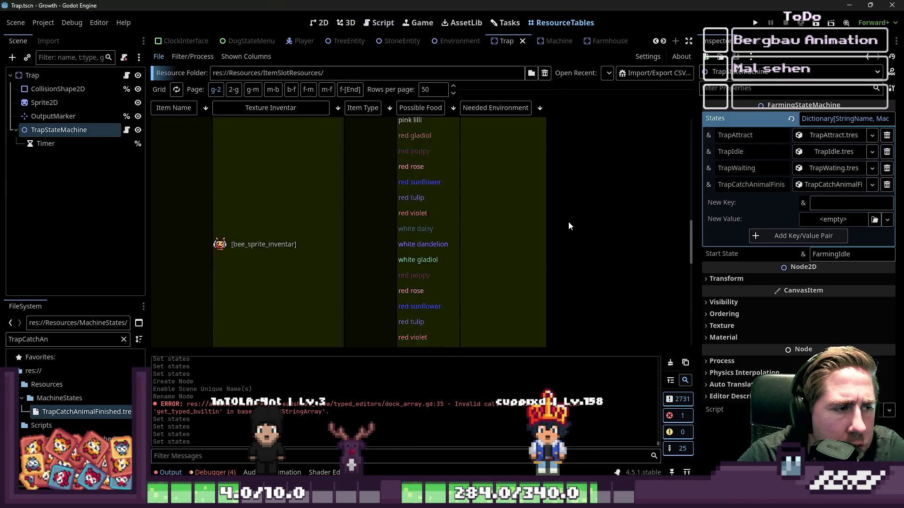
Open the Machine scene and its Machine.gd script, resize the script panels, then show the Tasks board.
left_click(556, 41)
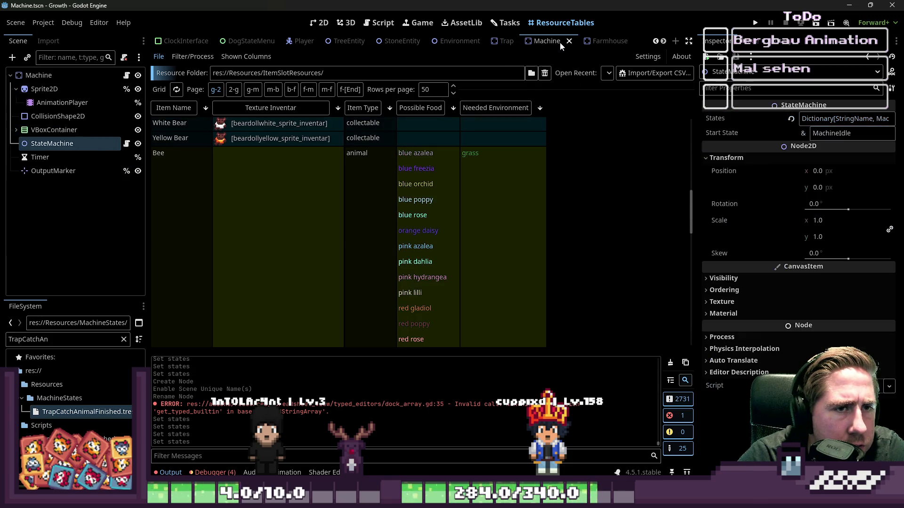
left_click(379, 22)
left_click(471, 194)
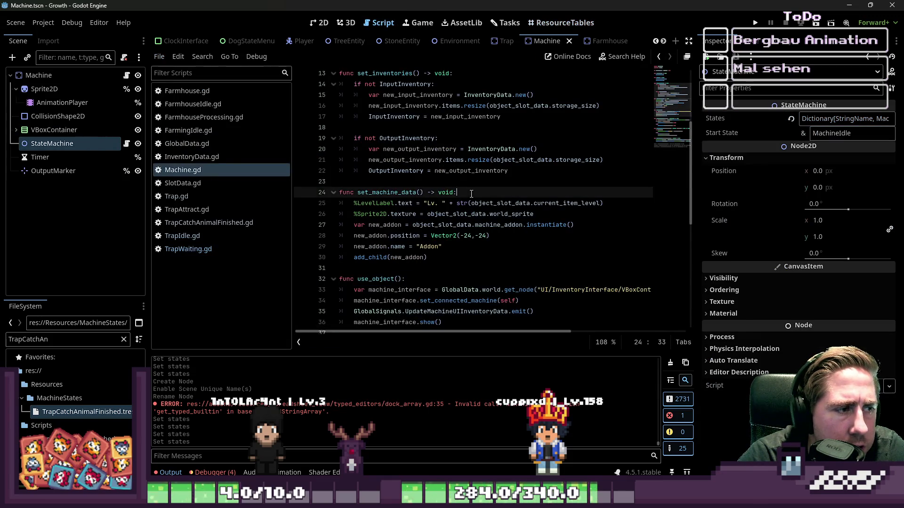
left_click_drag(294, 190, 241, 191)
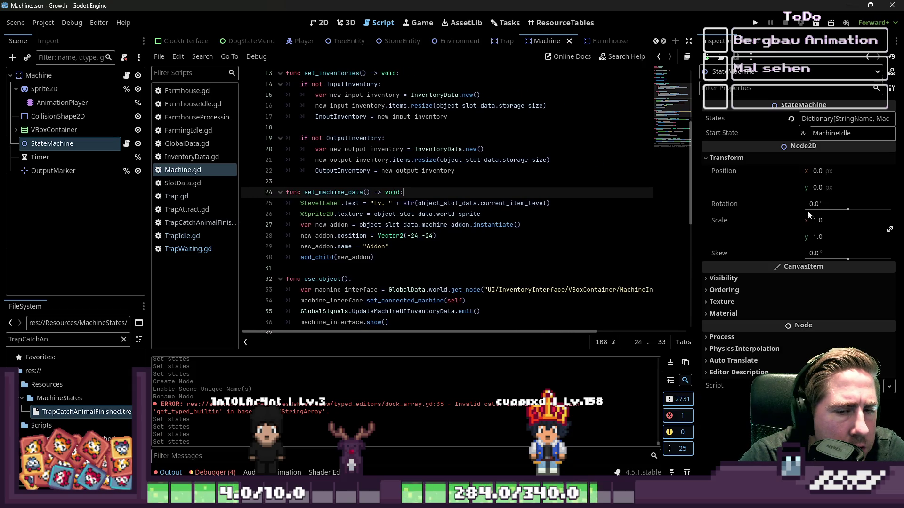
left_click_drag(695, 210, 800, 211)
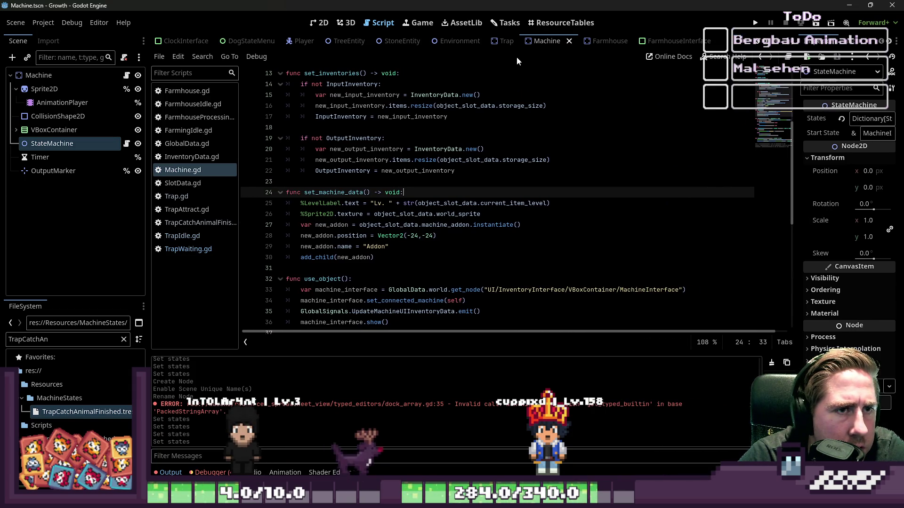
left_click(495, 22)
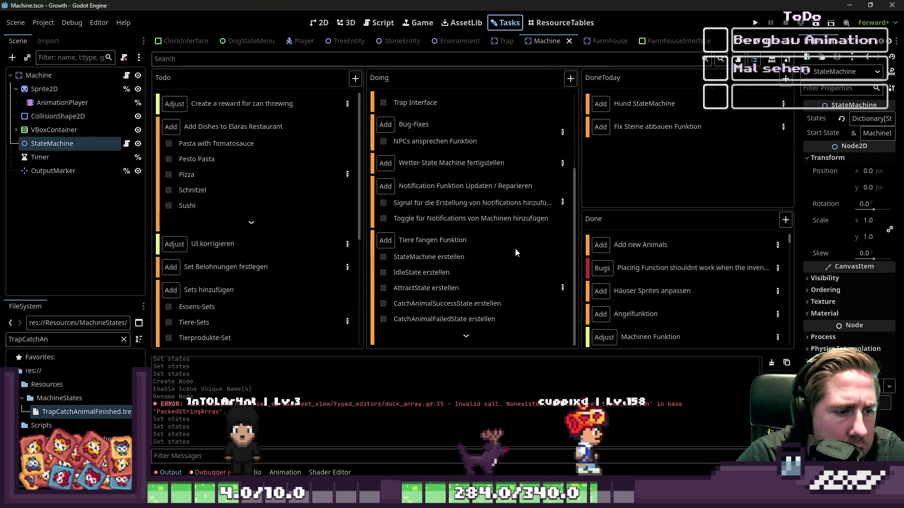
Read through the Tiere fangen Funktion task description, highlighting WaitingState, then close the details.
left_click(558, 287)
scroll(462, 273, "down", 10)
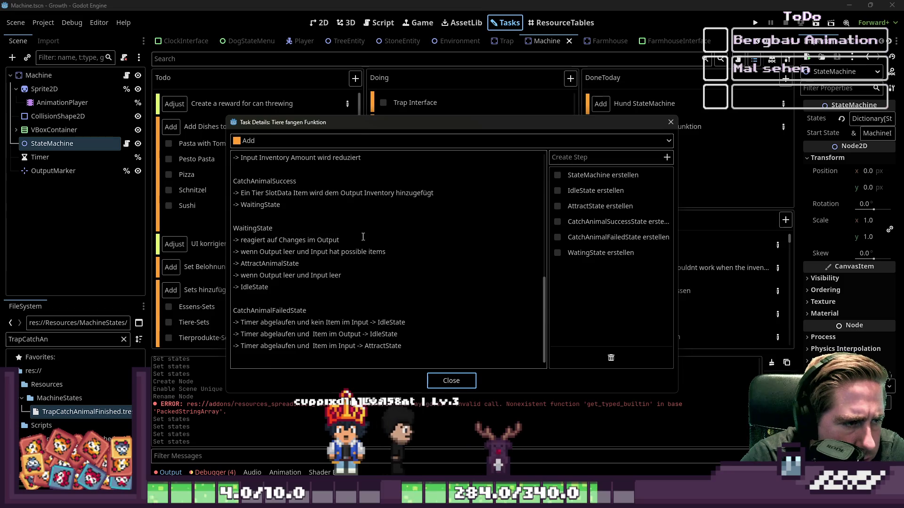
scroll(308, 246, "up", 1)
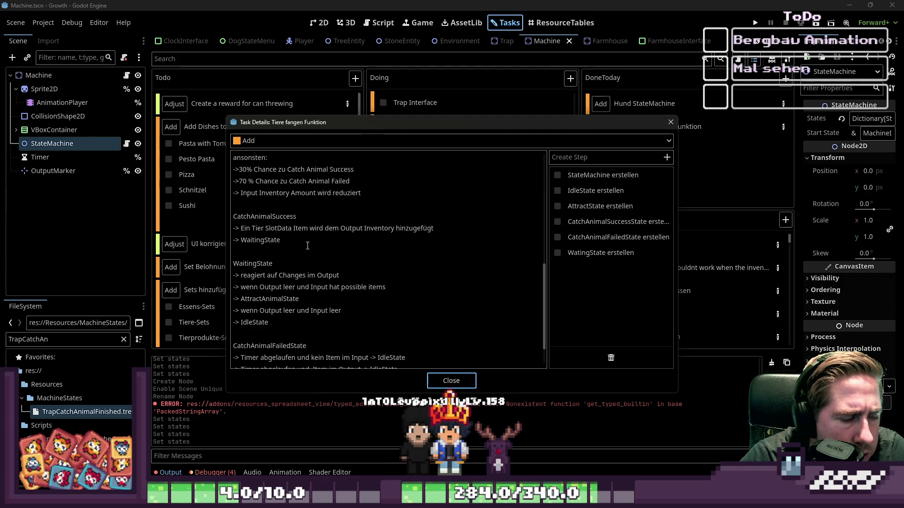
double_click(260, 240)
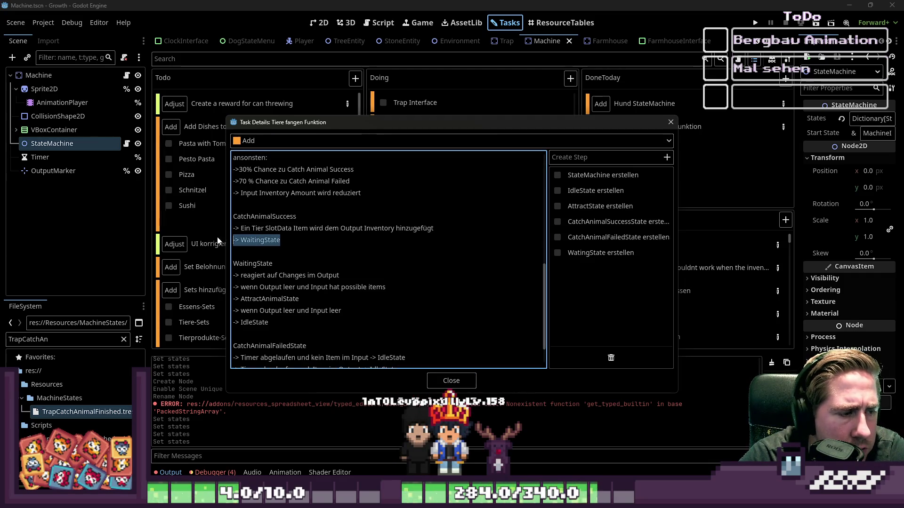
left_click(436, 380)
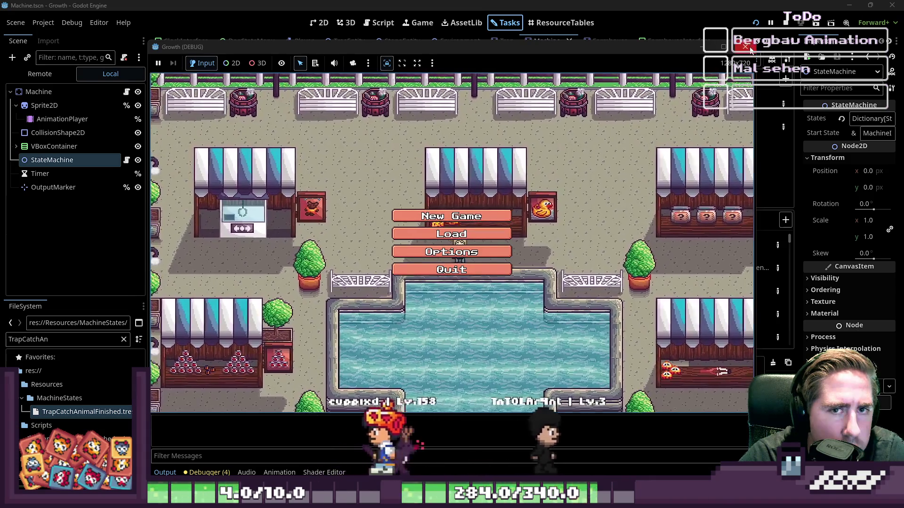
Start a new game with the character name 'daf'.
left_click(451, 216)
type("daf")
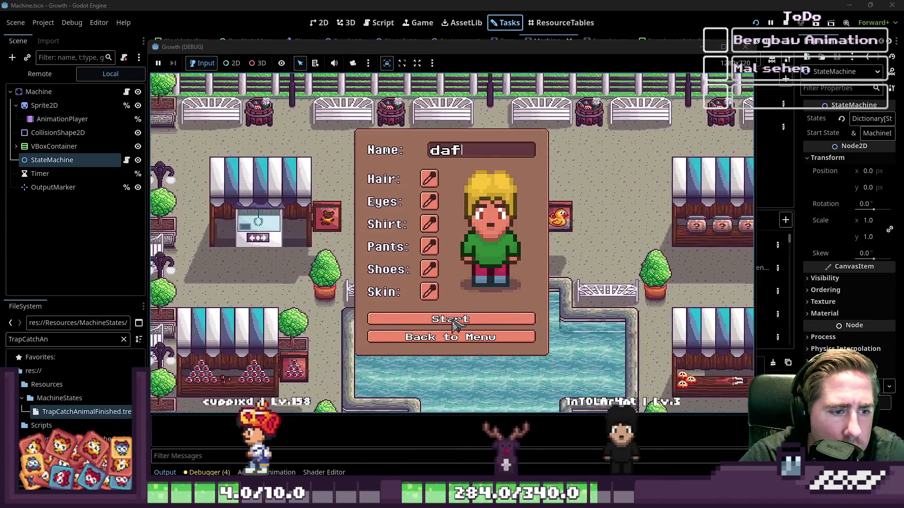
left_click(453, 321)
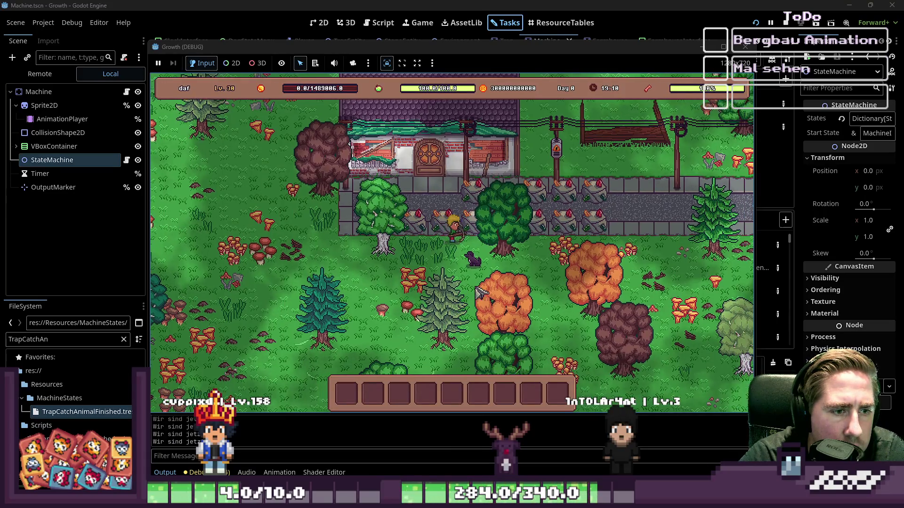
Walk the character west and north-west toward the lake, then stop the game with F8.
key("a")
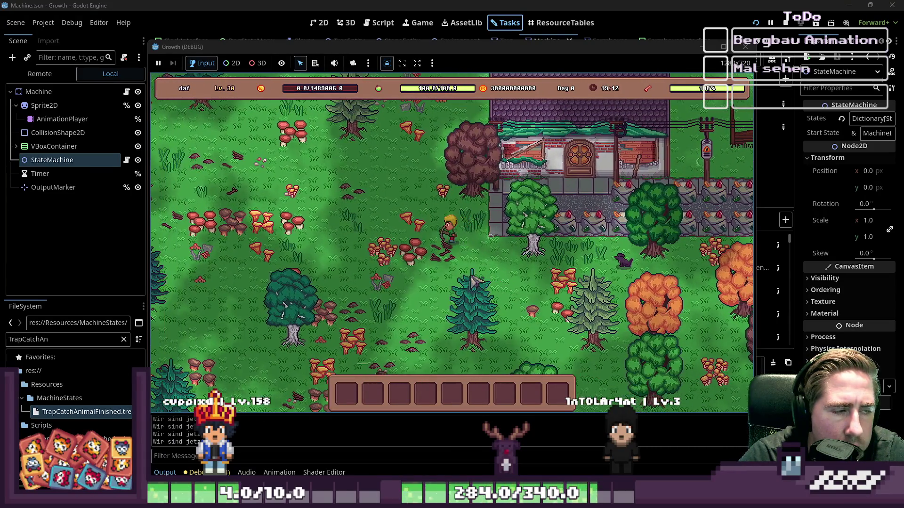
key("a")
key("w")
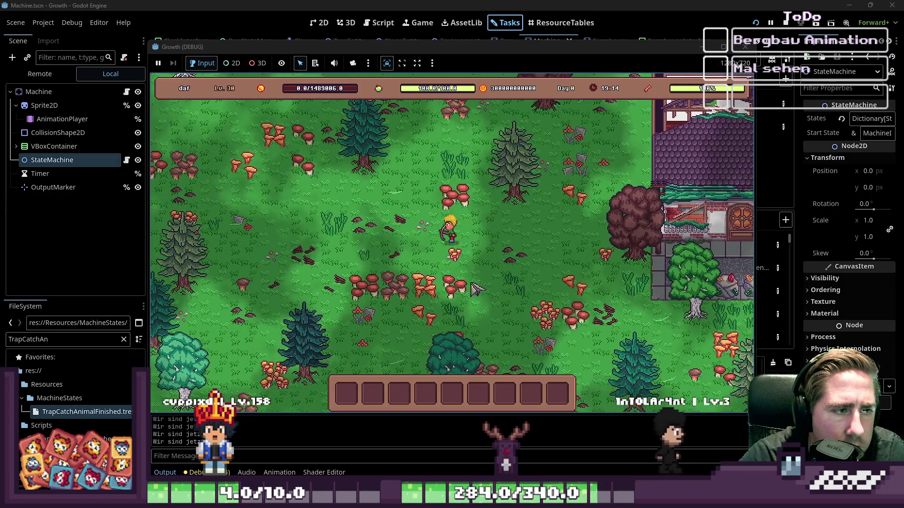
key("a")
key("w")
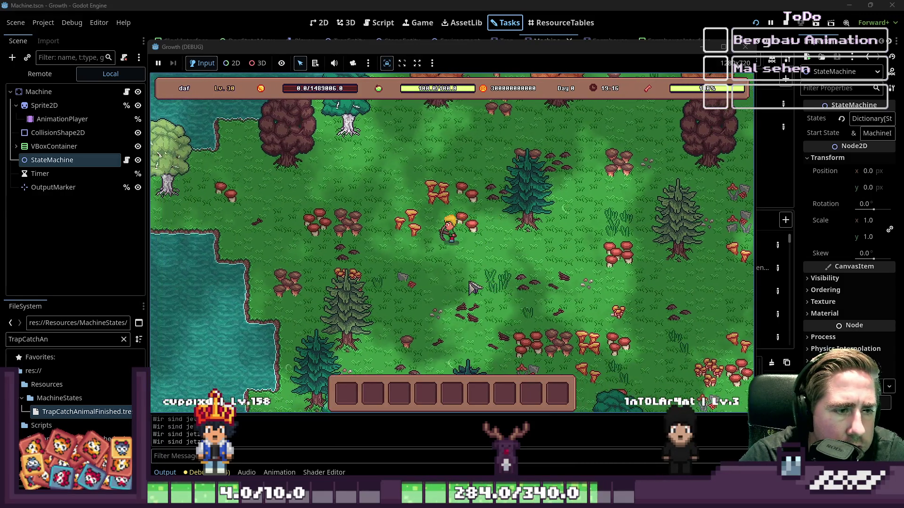
key("F8")
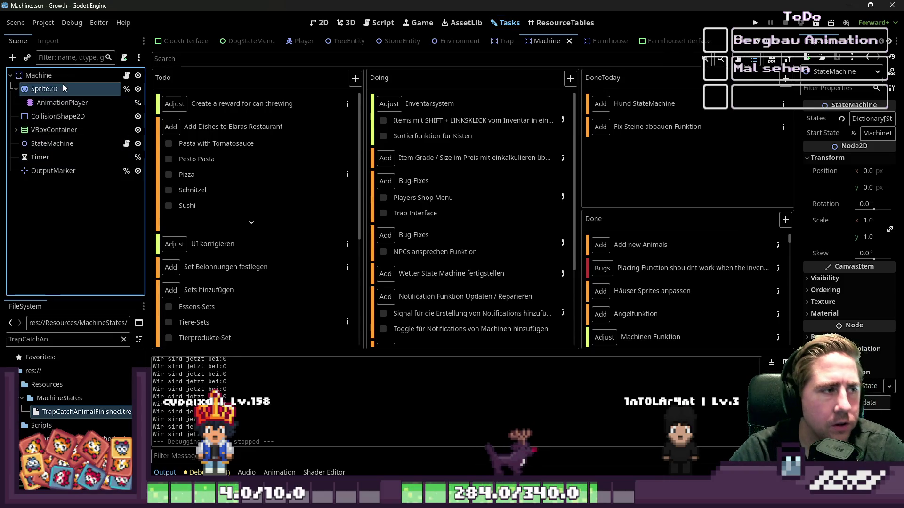
Check off the five finished state steps in the Tiere fangen Funktion task details.
left_click(74, 79)
scroll(504, 253, "down", 5)
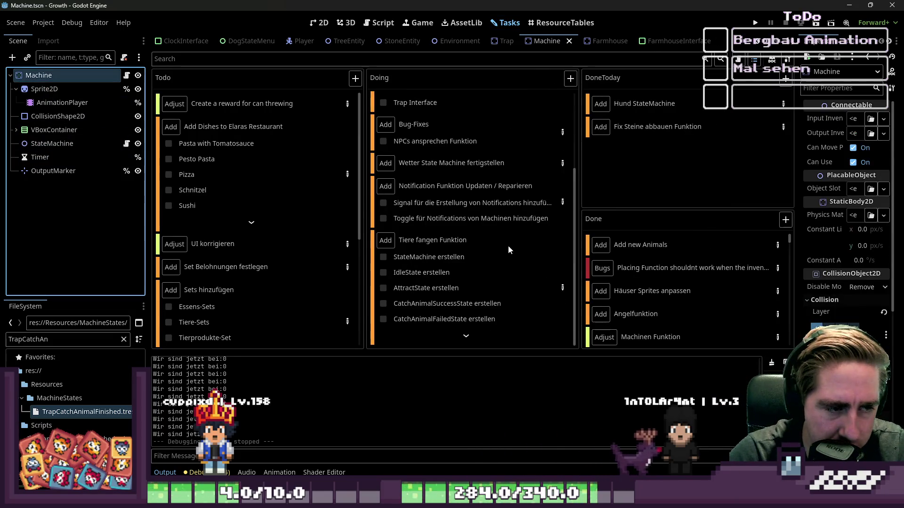
left_click(561, 285)
left_click(557, 191)
left_click(557, 206)
left_click(558, 221)
left_click(558, 237)
left_click(558, 253)
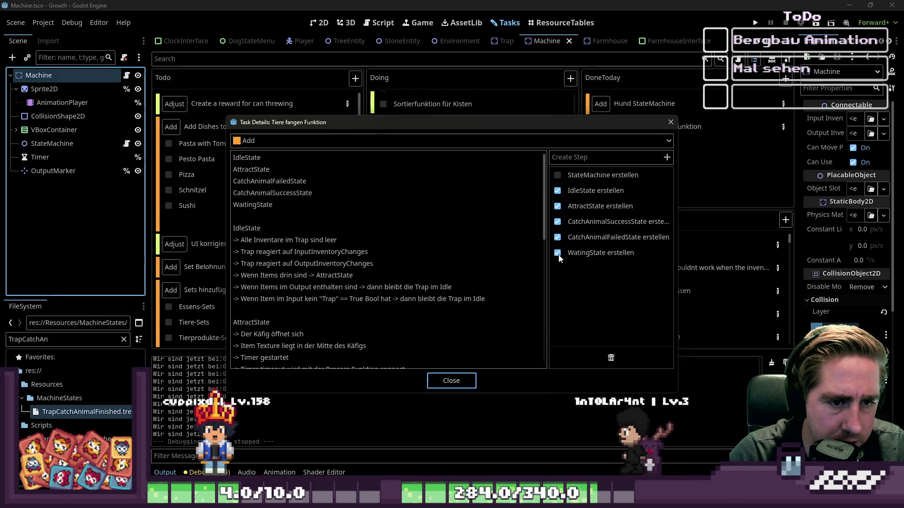
Add a step 'Funktion für die Environment Objekte hinzufügen' about checking objects near the Trap.
left_click_drag(677, 255, 810, 254)
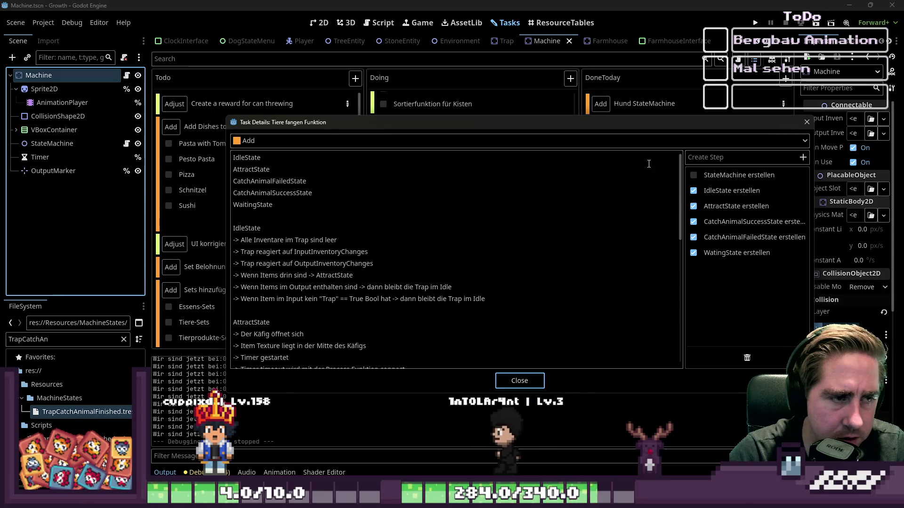
left_click(706, 157)
left_click_drag(684, 160, 417, 160)
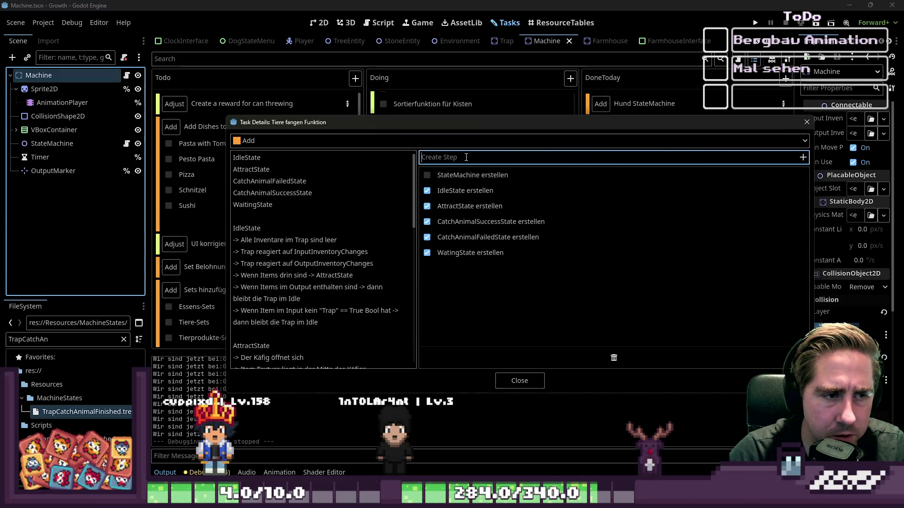
type("FU")
key("BackSpace")
type("unktion für d")
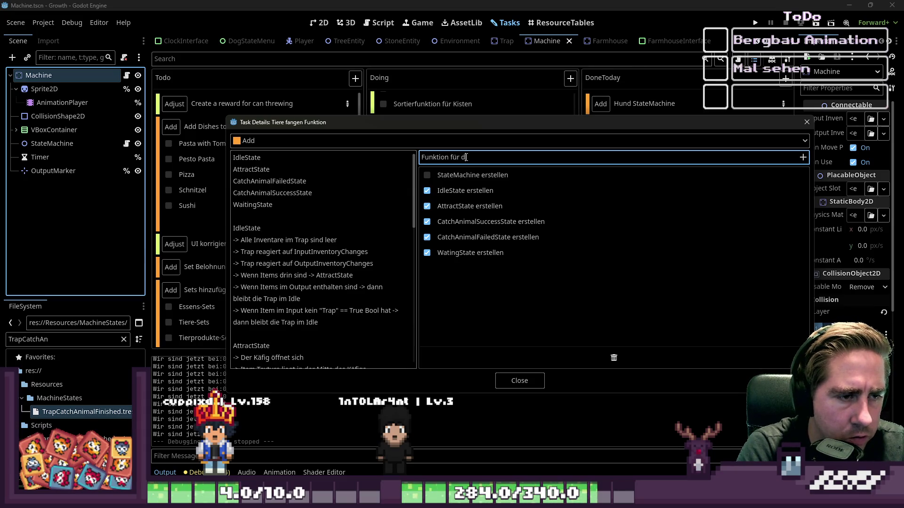
type("ie Envi")
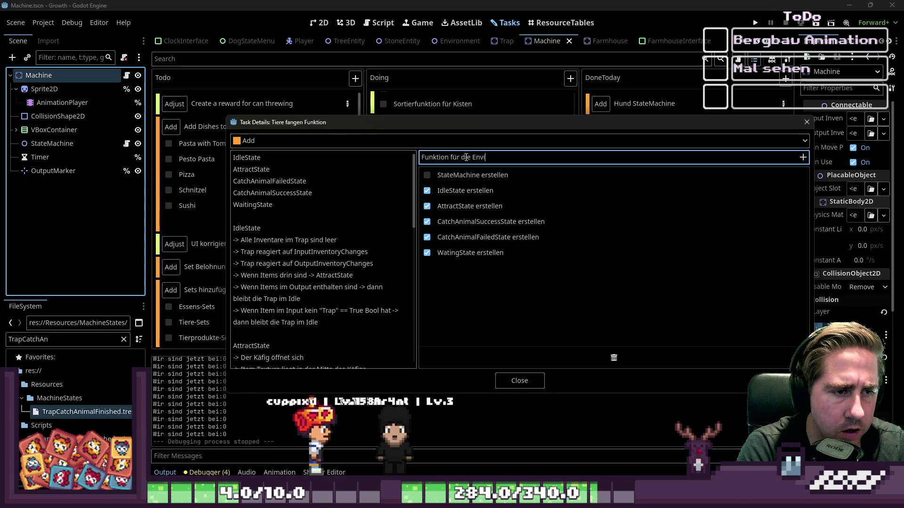
type("ronment O")
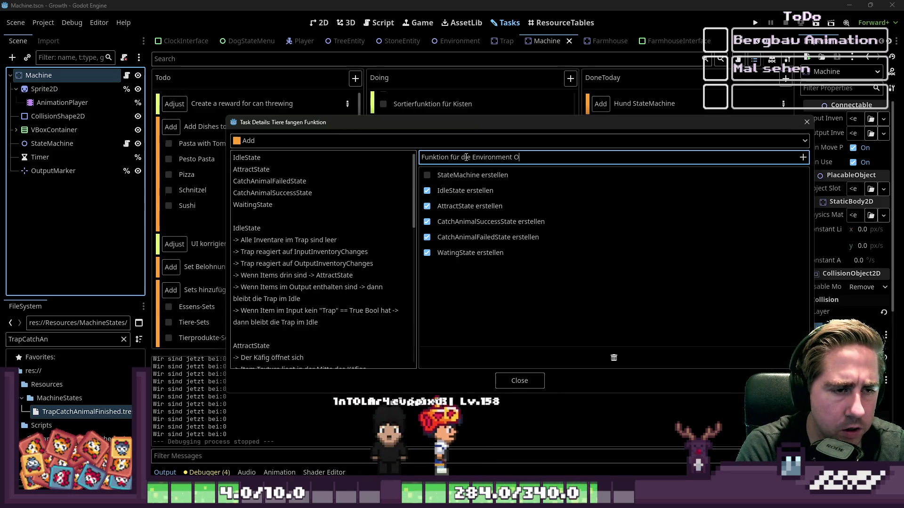
type("bjet")
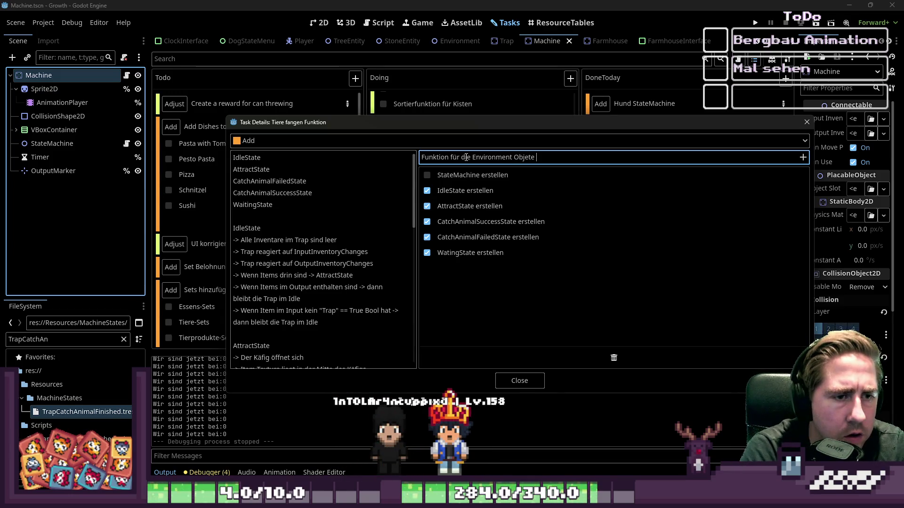
key("BackSpace")
type("kte hinzufügen (Che")
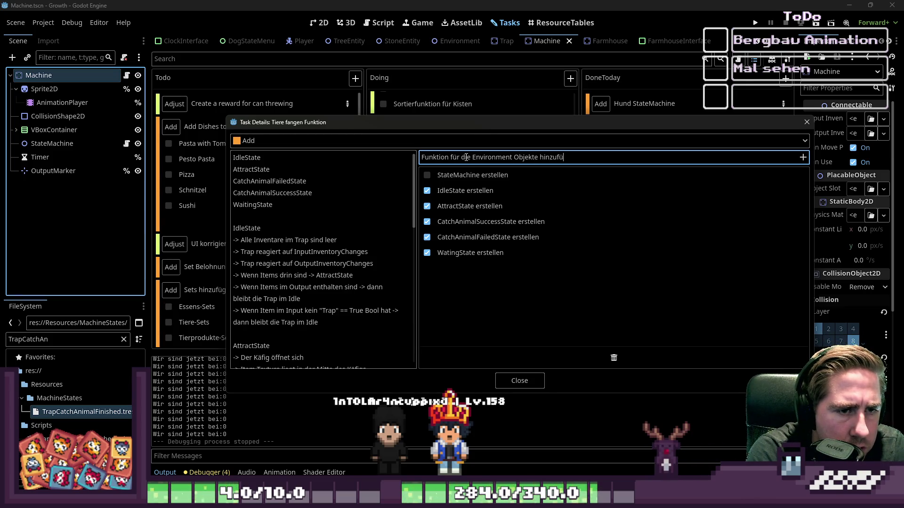
type("cken welche Ob")
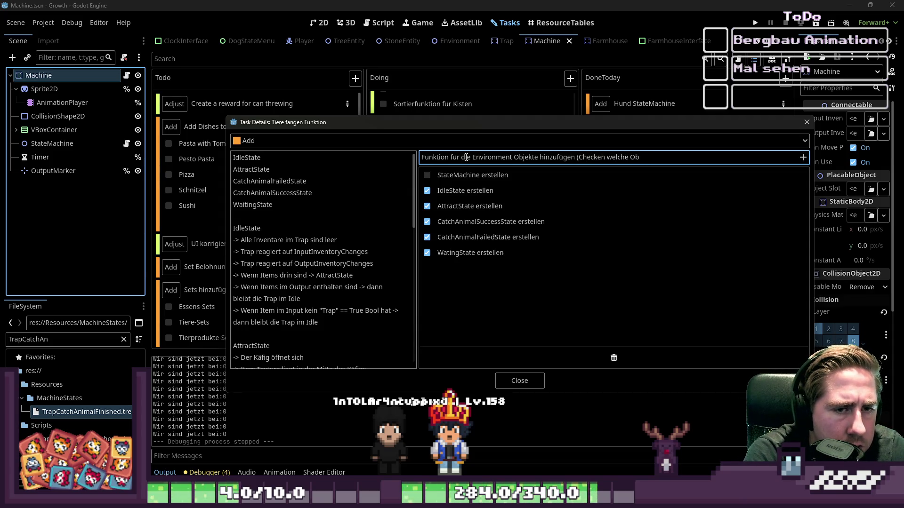
type("jekte in de")
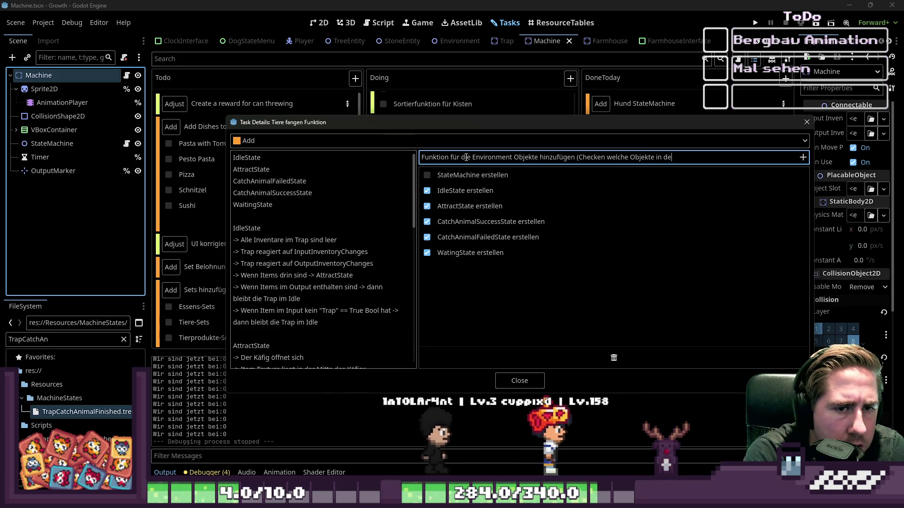
type("r ne")
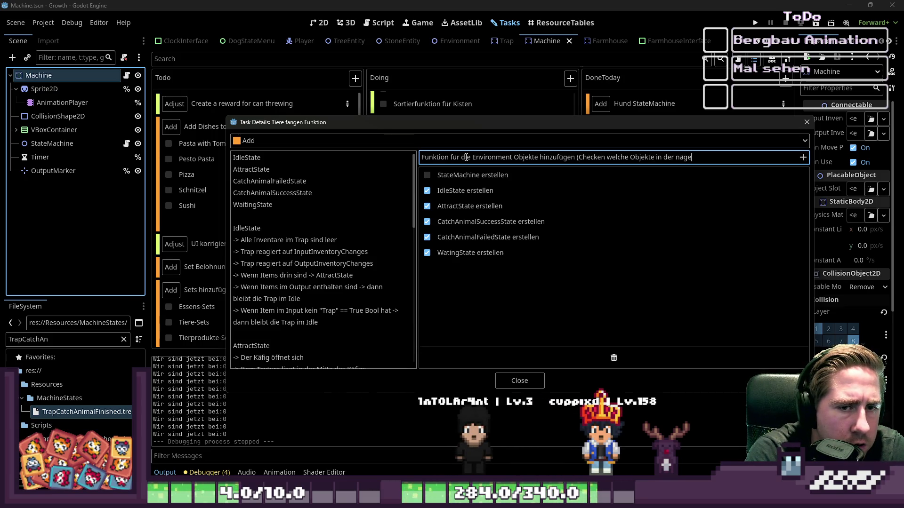
key("BackSpace")
type("von")
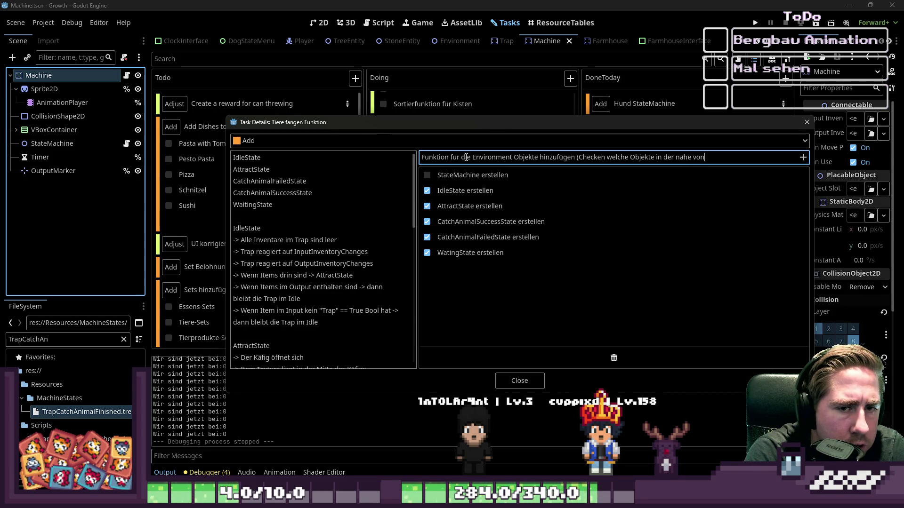
type(" der Trap sind")
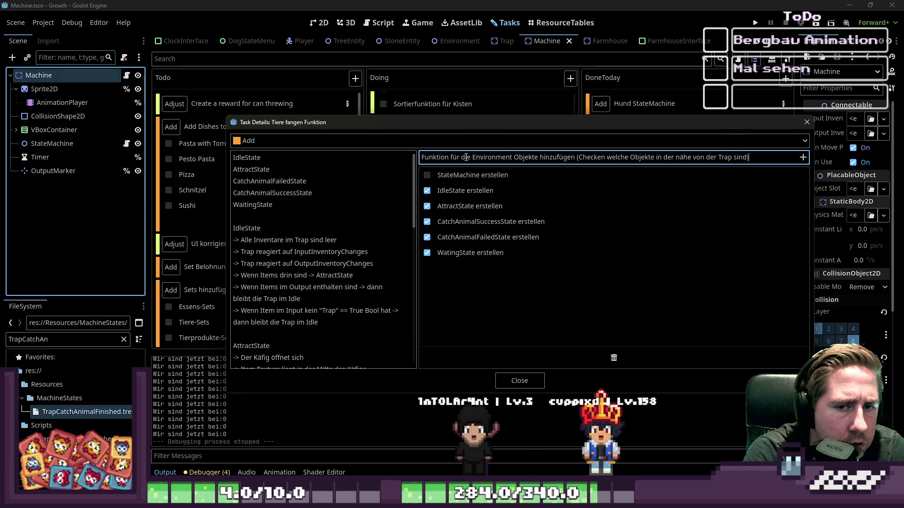
key("Return")
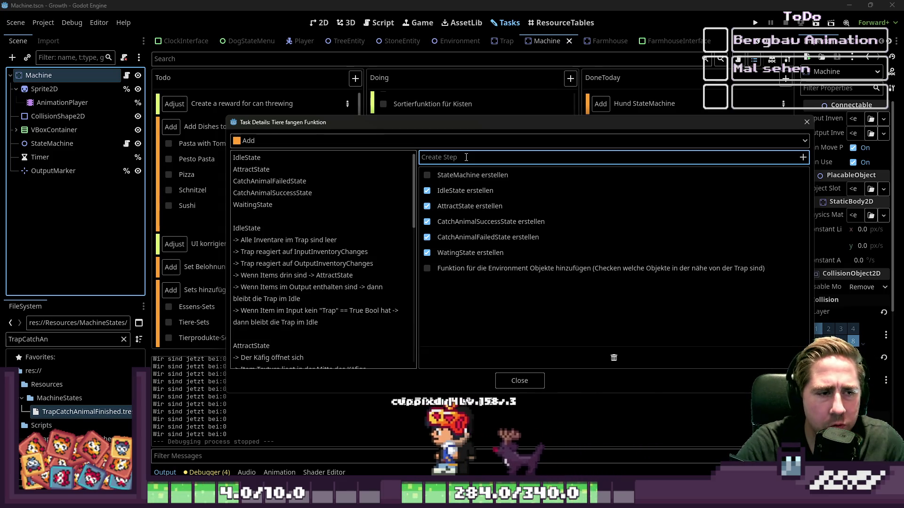
Type the step 'Items ein Bool "Trap" hinzufügen…' as a Trap attraction, then close the task details.
type("Items")
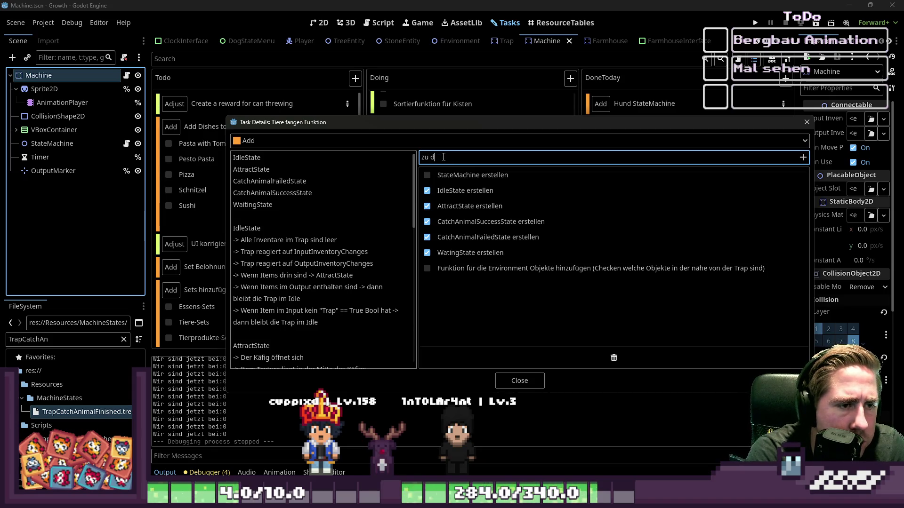
type(" ein Bool \"Trap")
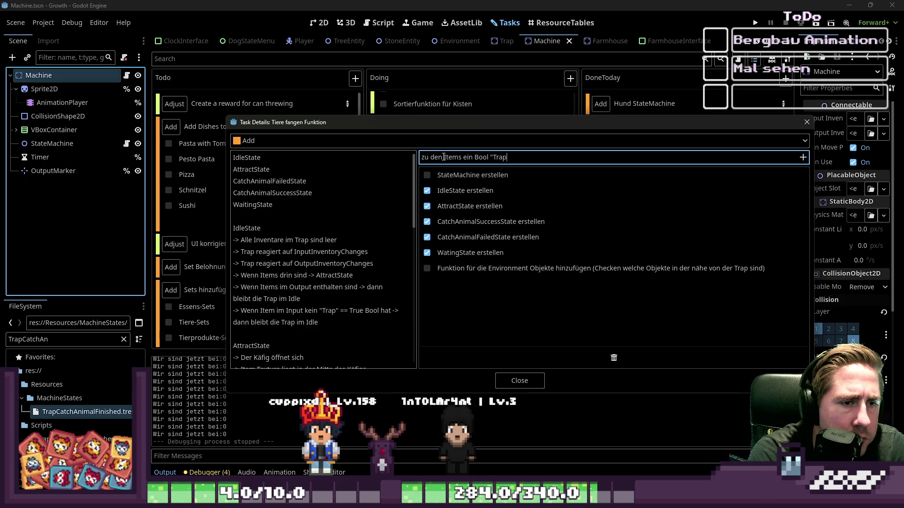
type("\" hinzufügen,")
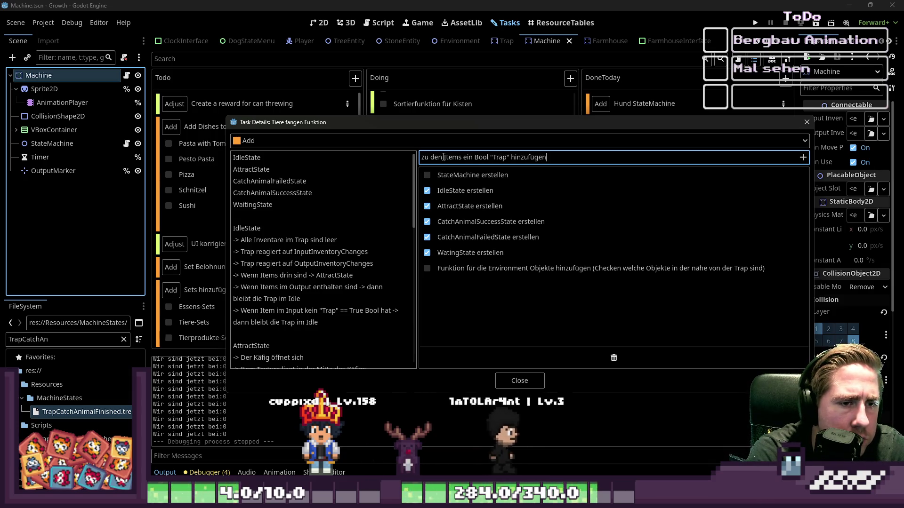
type(" die ")
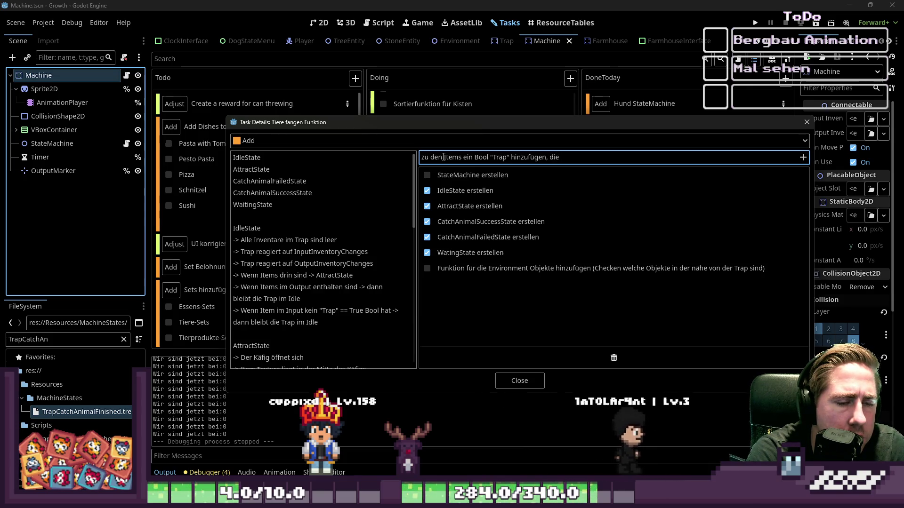
type("möglich s")
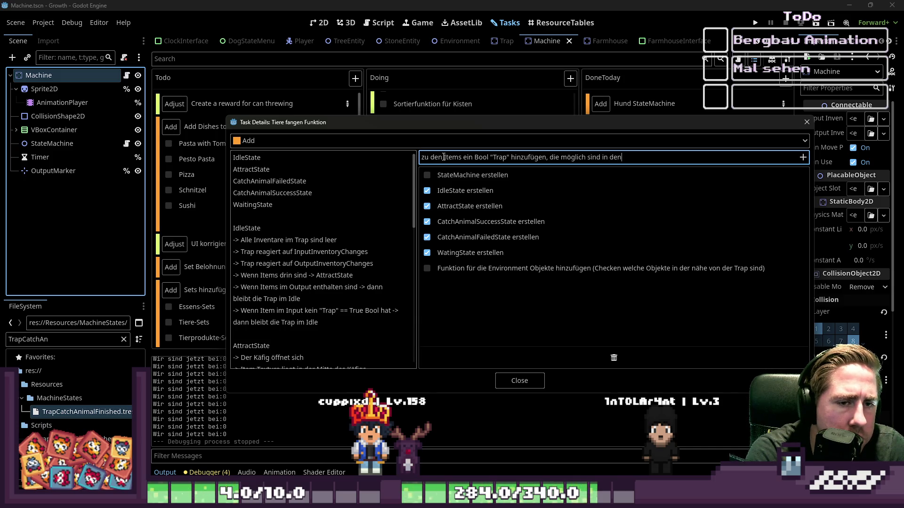
type("ind in die Trap")
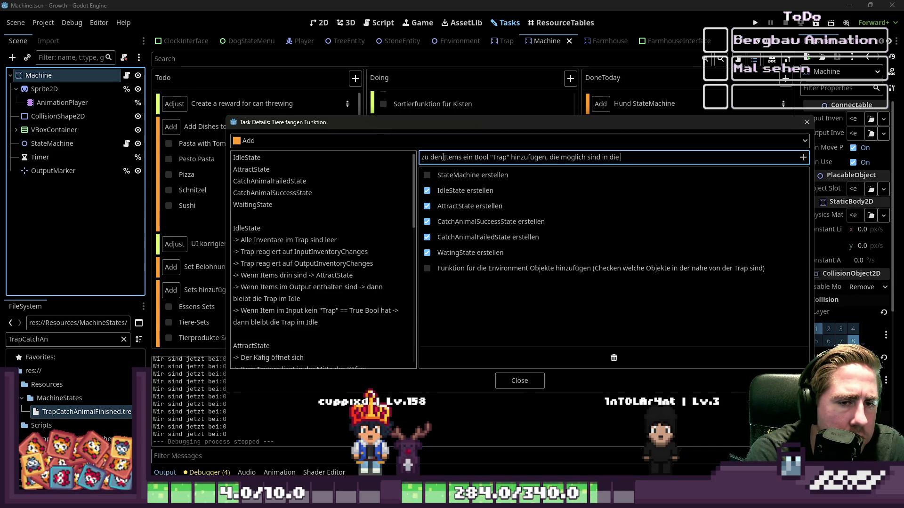
type(" als A")
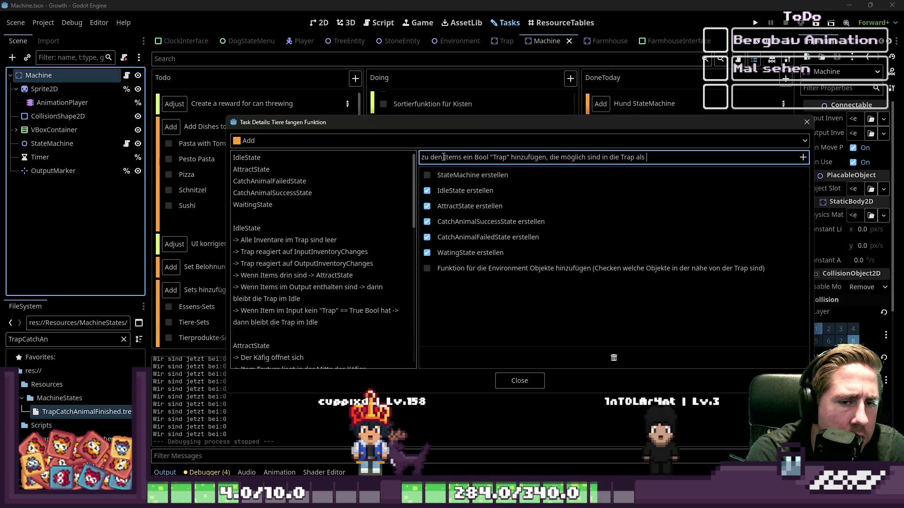
type("ttraction ")
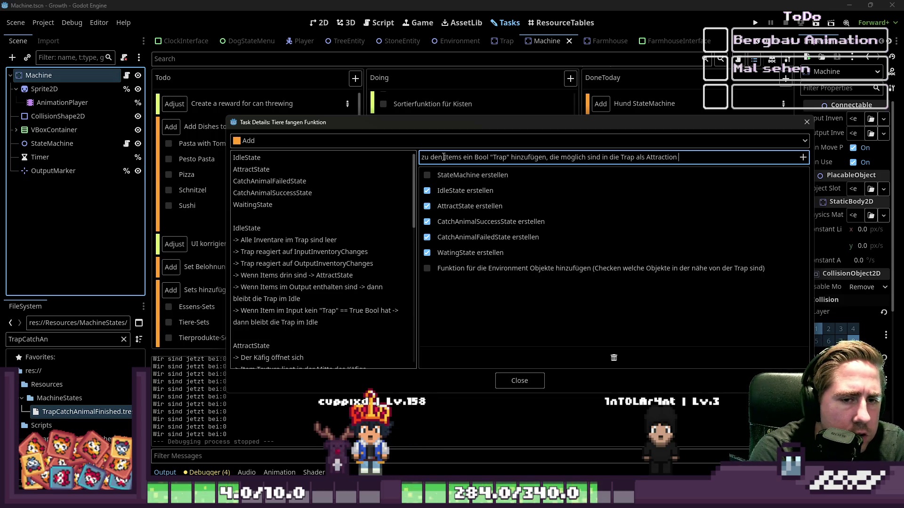
type("hinzufügen")
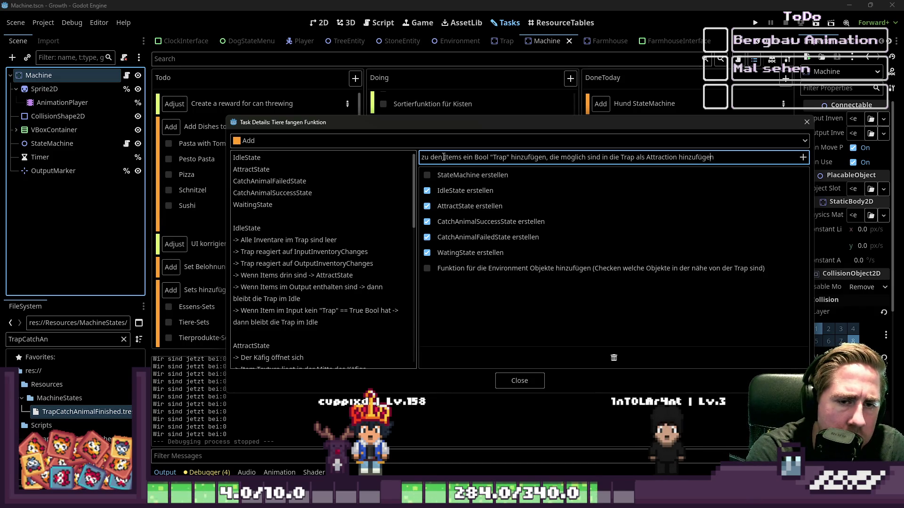
type("zu")
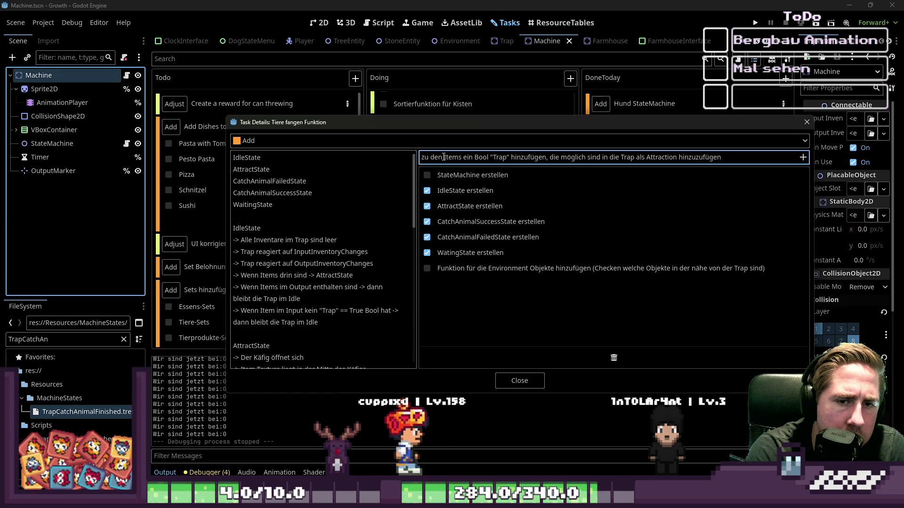
type("#")
key("BackSpace")
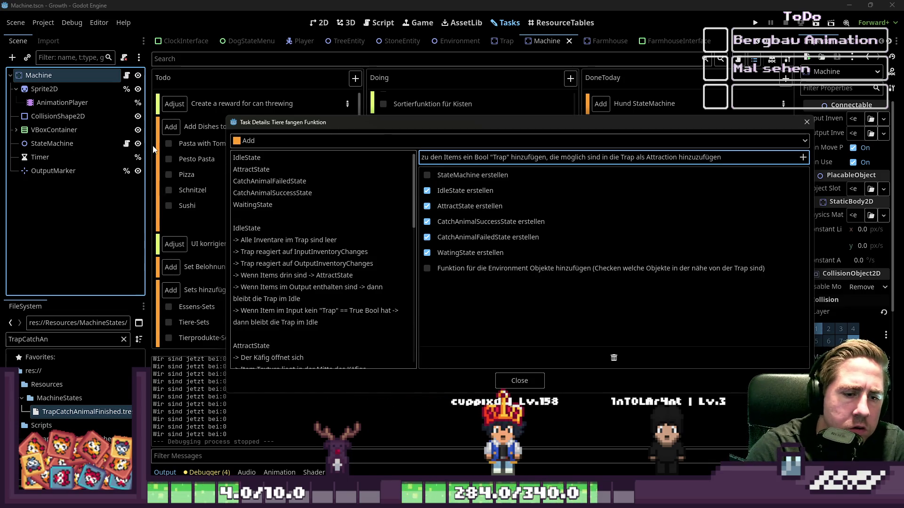
left_click(532, 377)
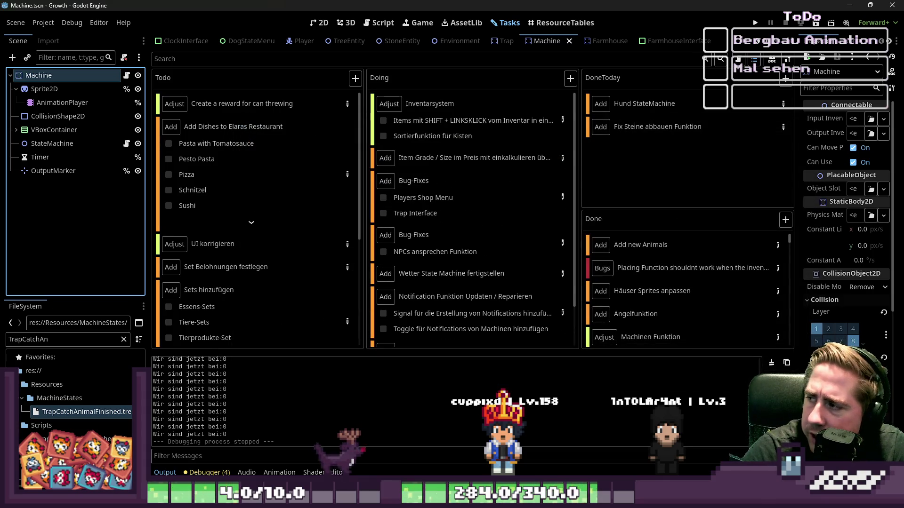